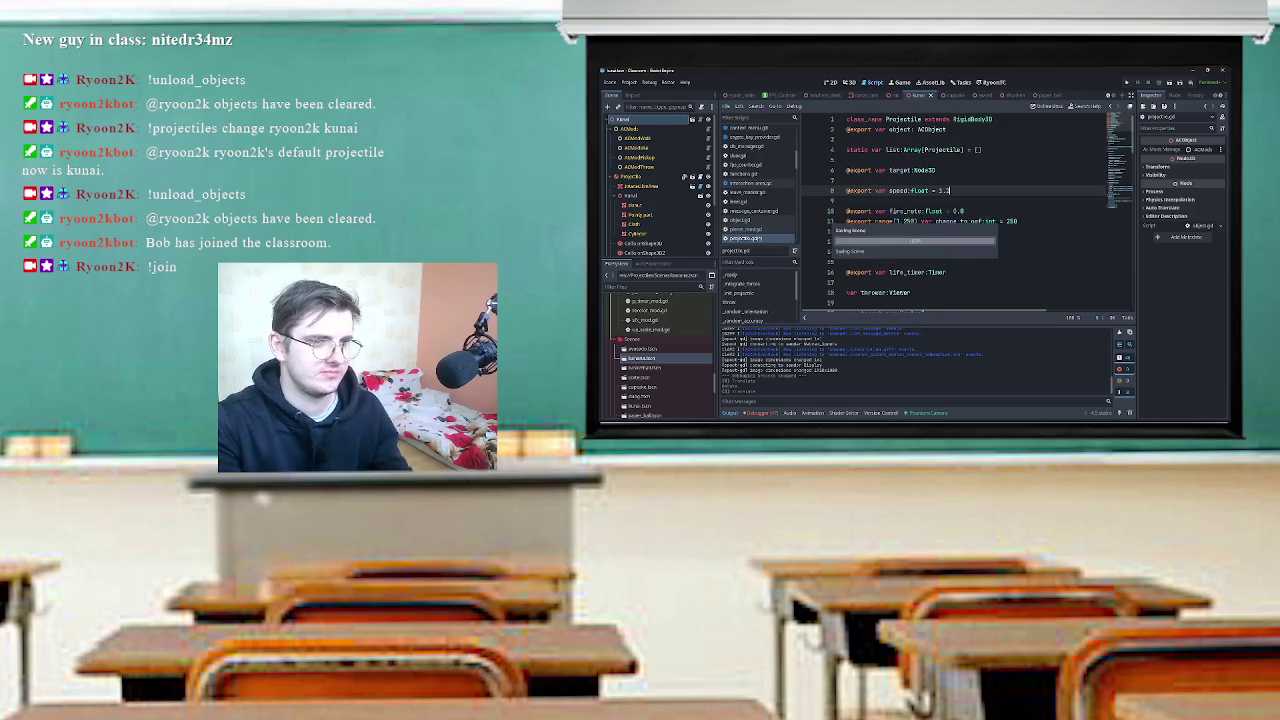
Launch the game to test projectiles, leave its main menu, then close it with F8.
scroll(975, 210, "down", 3)
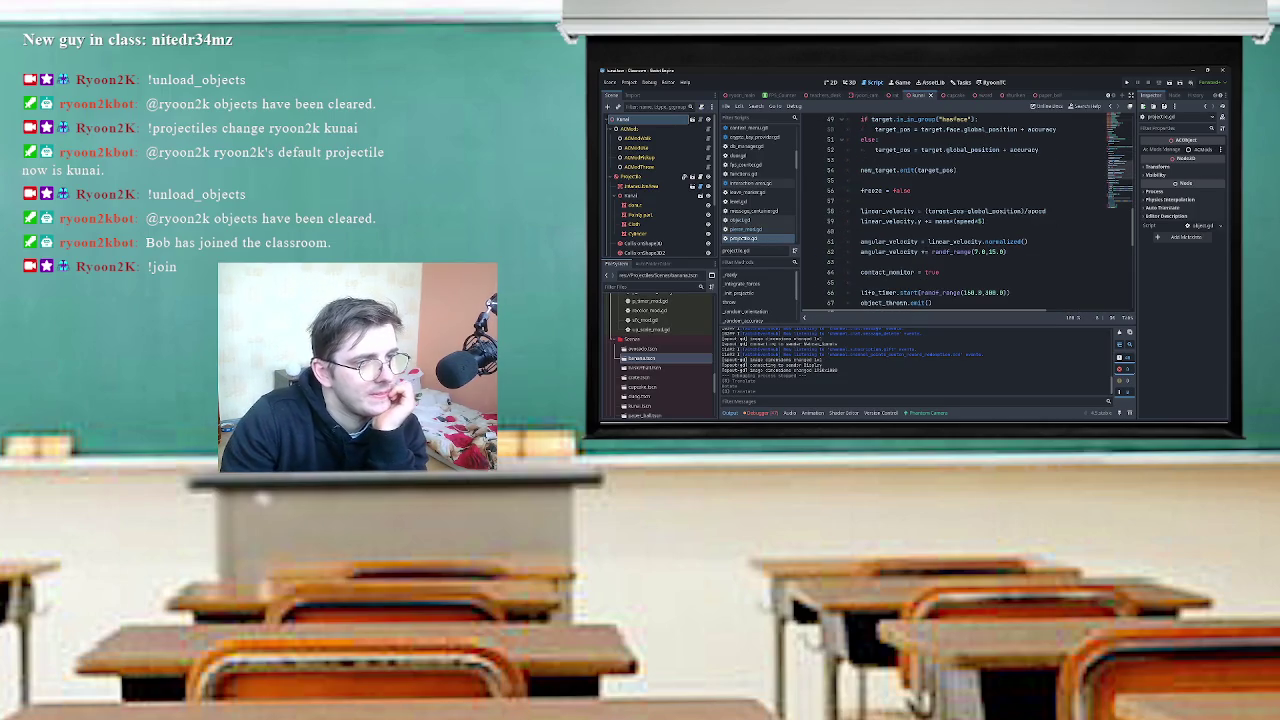
scroll(975, 210, "up", 2)
scroll(975, 210, "down", 2)
left_click(1127, 82)
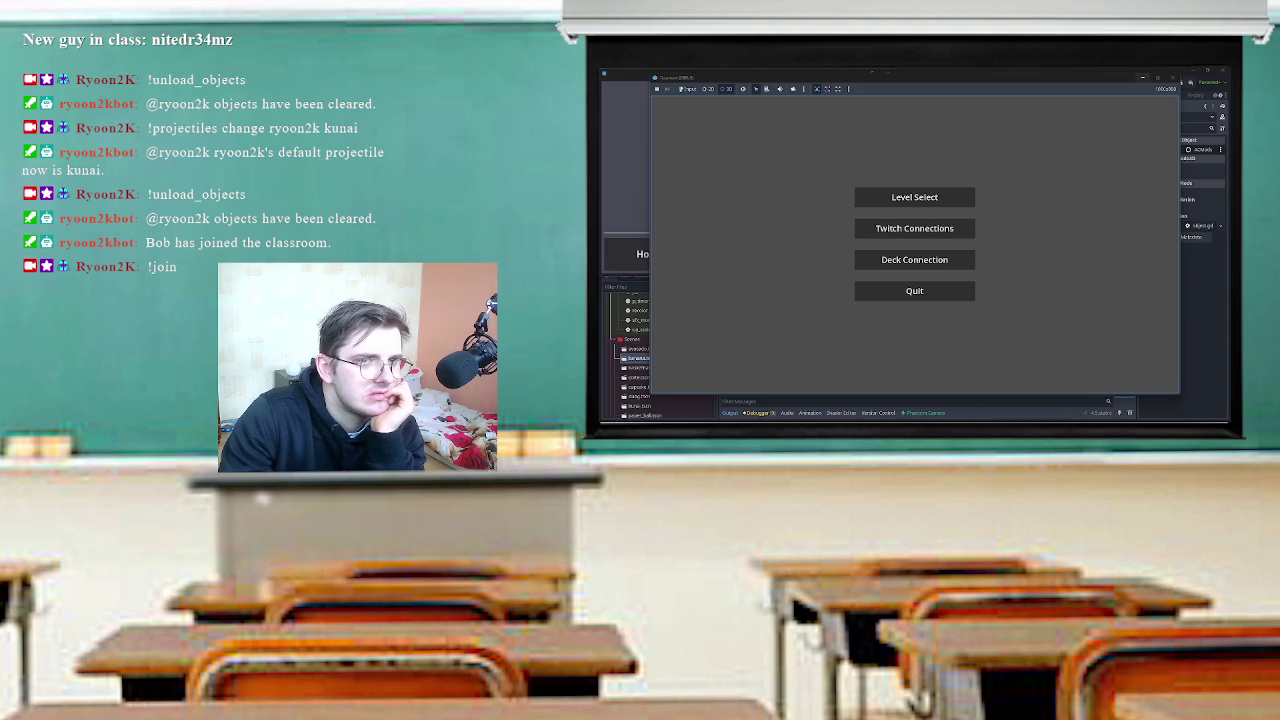
key("Return")
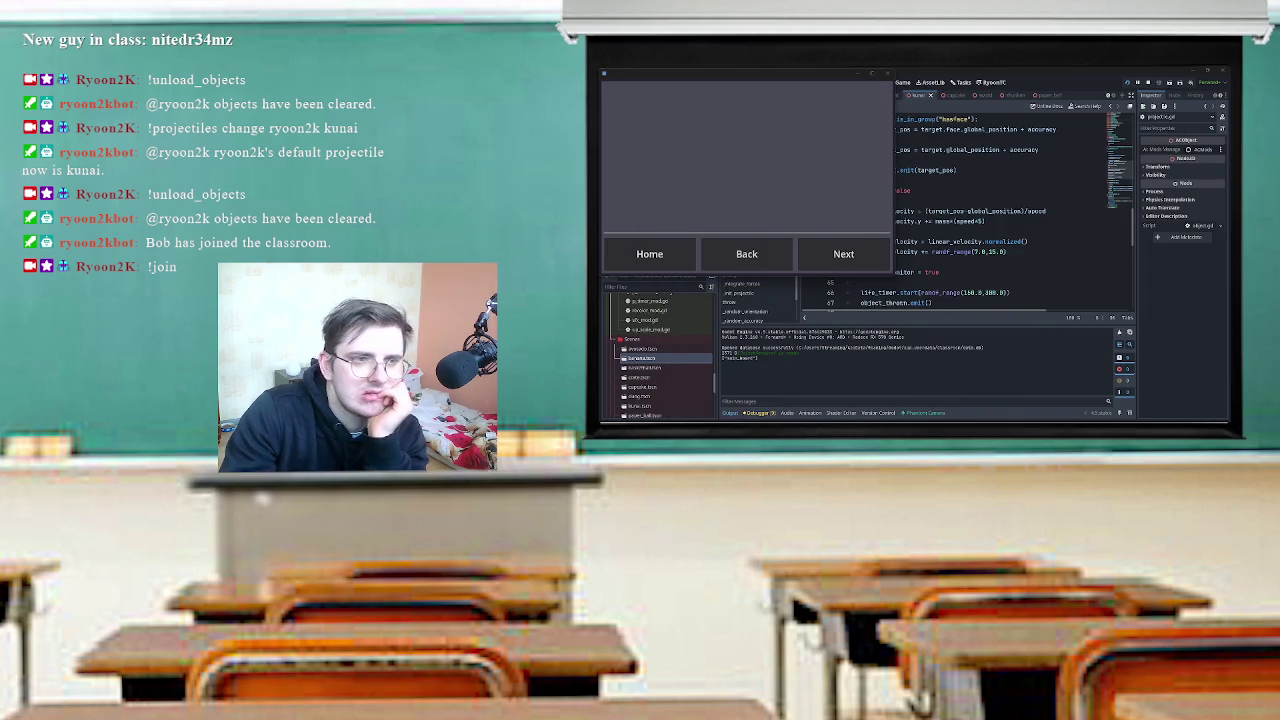
scroll(1000, 200, "up", 3)
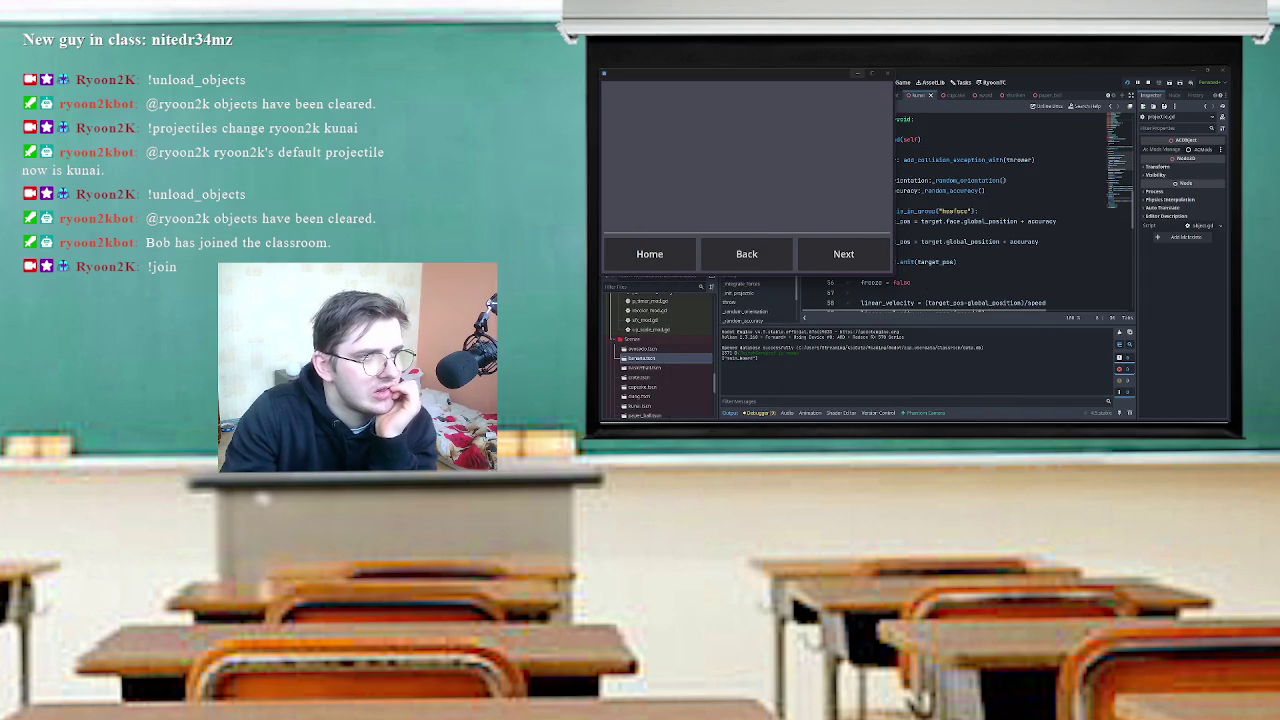
key("F8")
Read through pierce_mod.gd's _integrate_forces and _enable_arrow code, then run the game again.
scroll(960, 210, "up", 5)
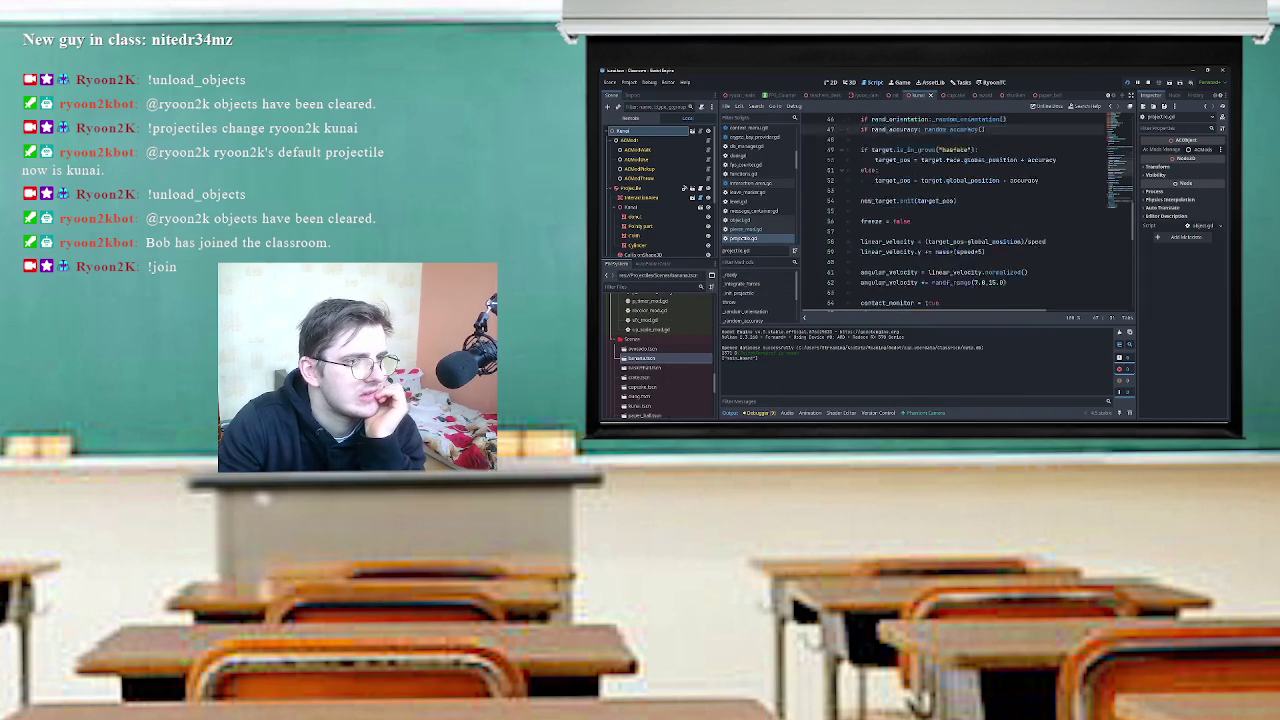
scroll(655, 190, "down", 3)
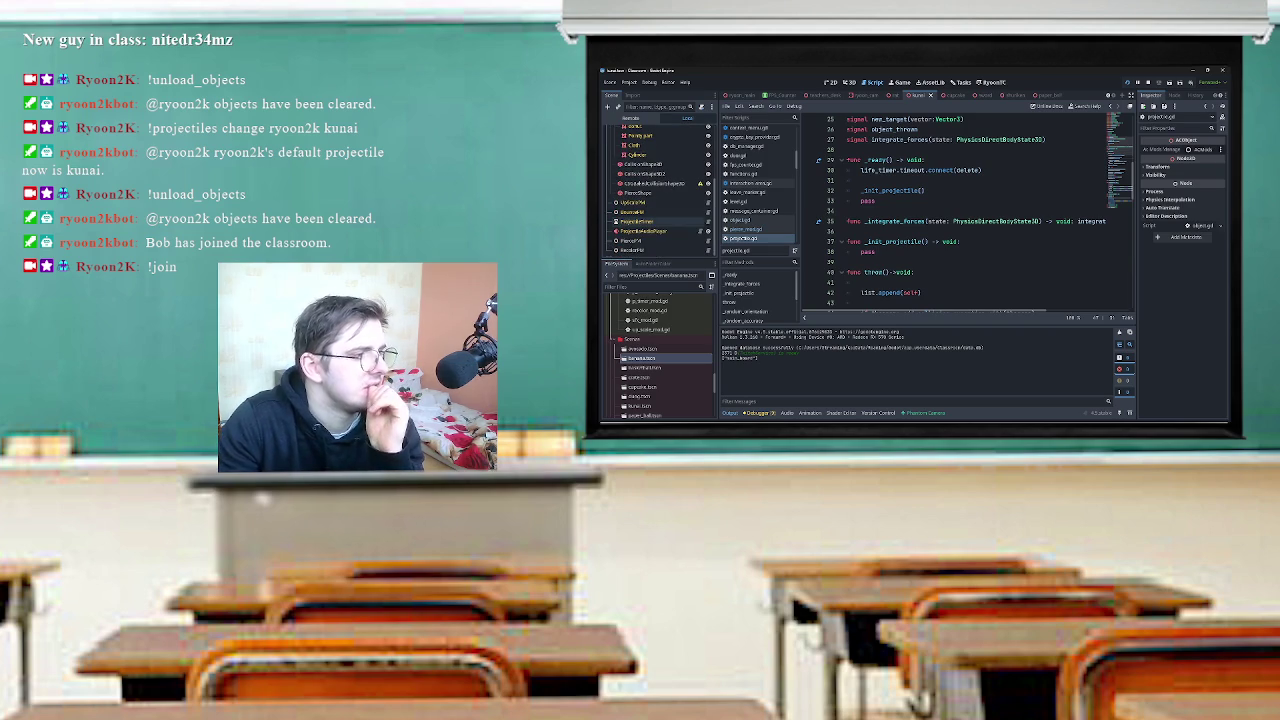
left_click(745, 229)
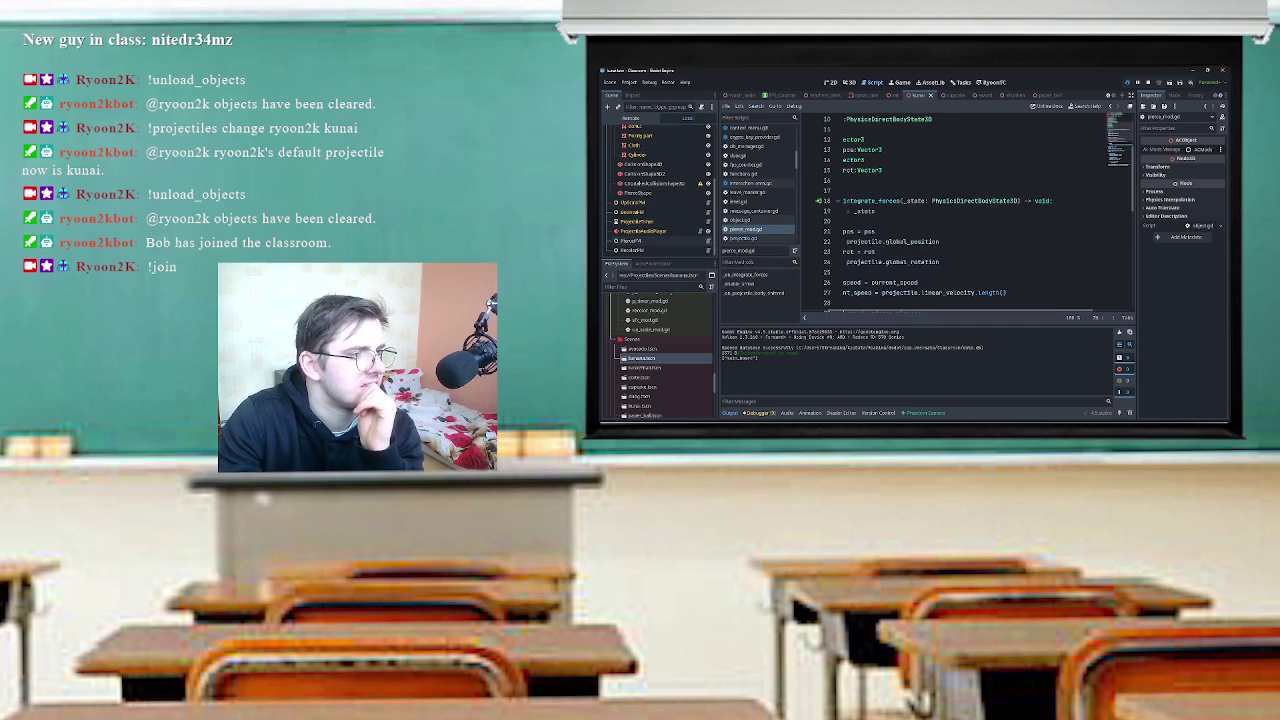
scroll(988, 207, "down", 2)
scroll(956, 215, "left", 2)
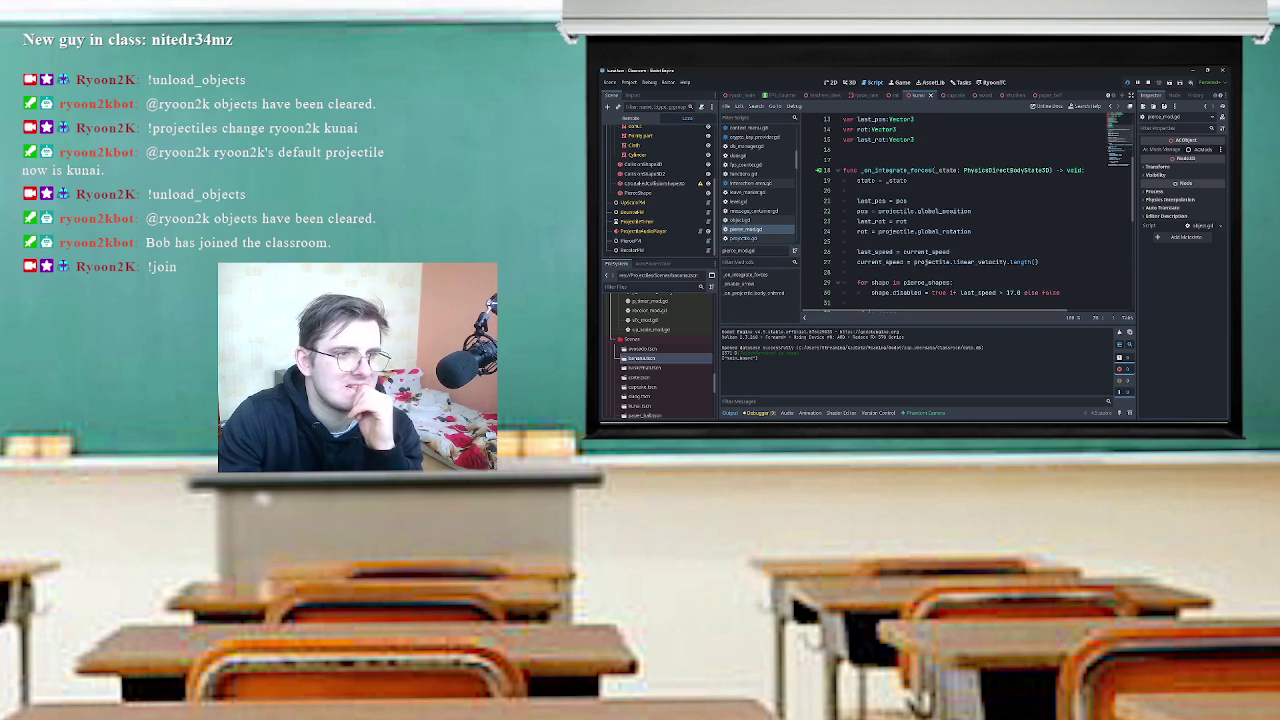
scroll(970, 210, "down", 3)
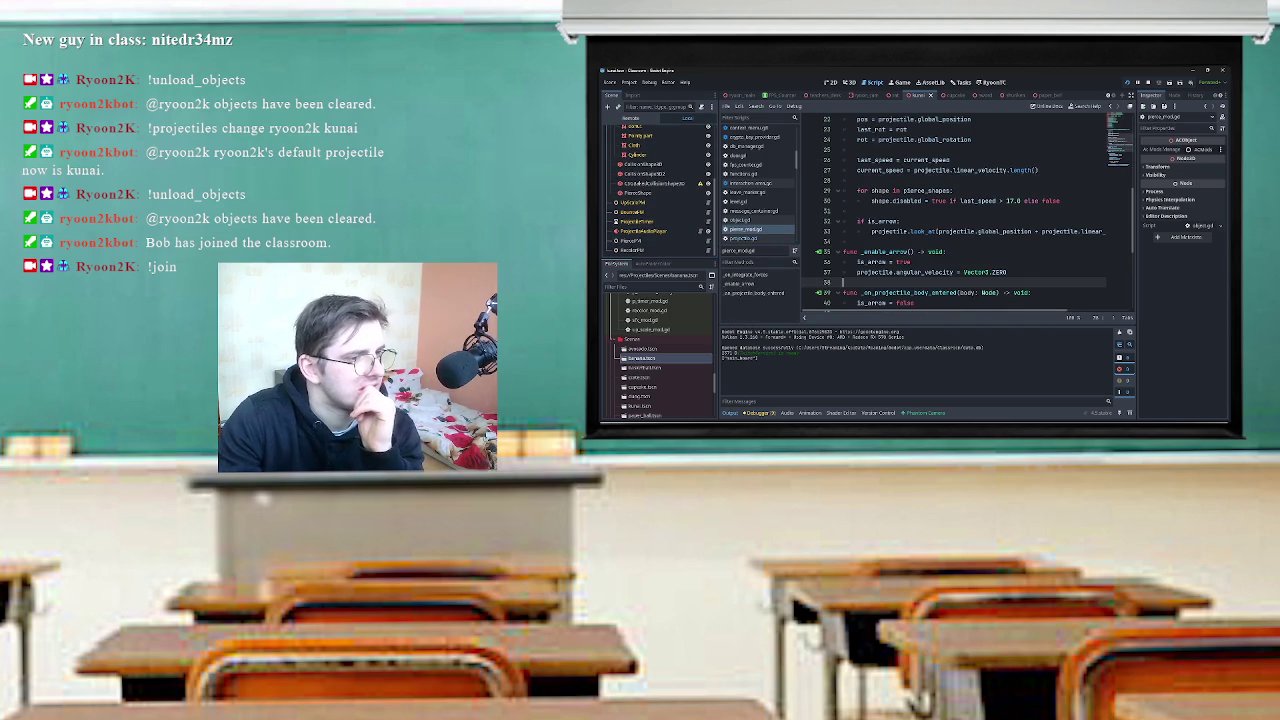
scroll(954, 214, "right", 3)
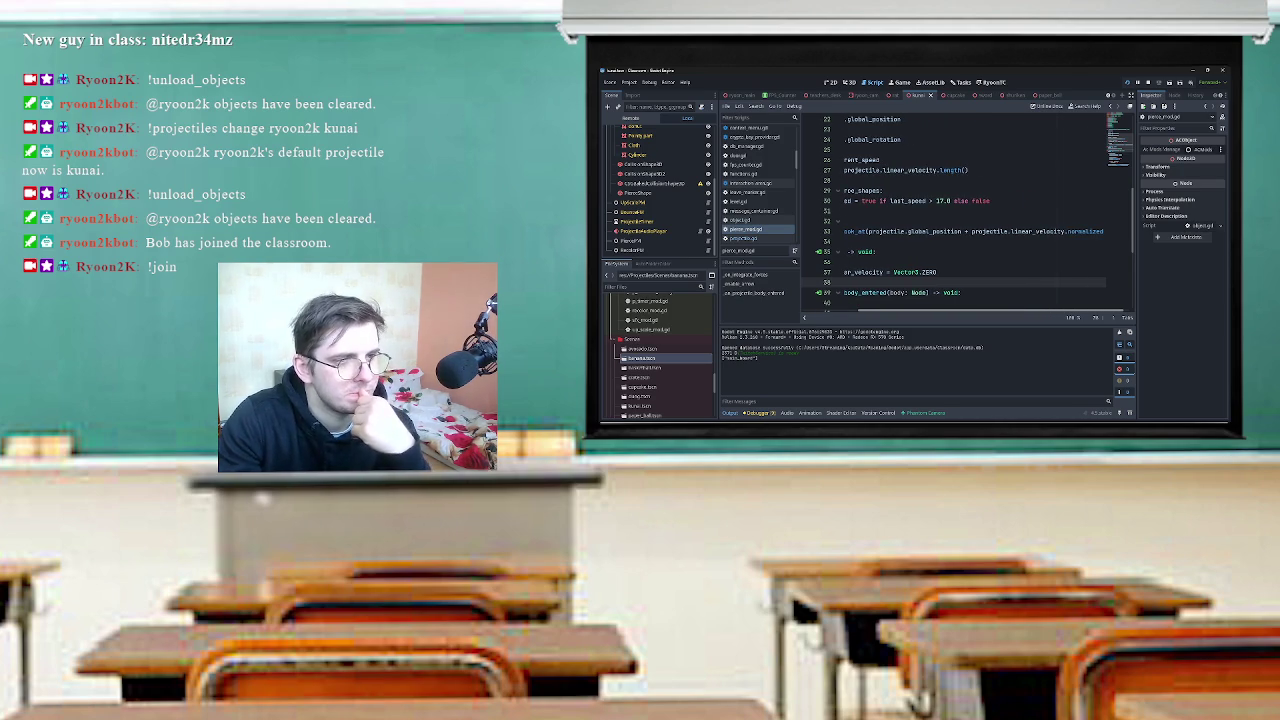
scroll(970, 210, "right", 1)
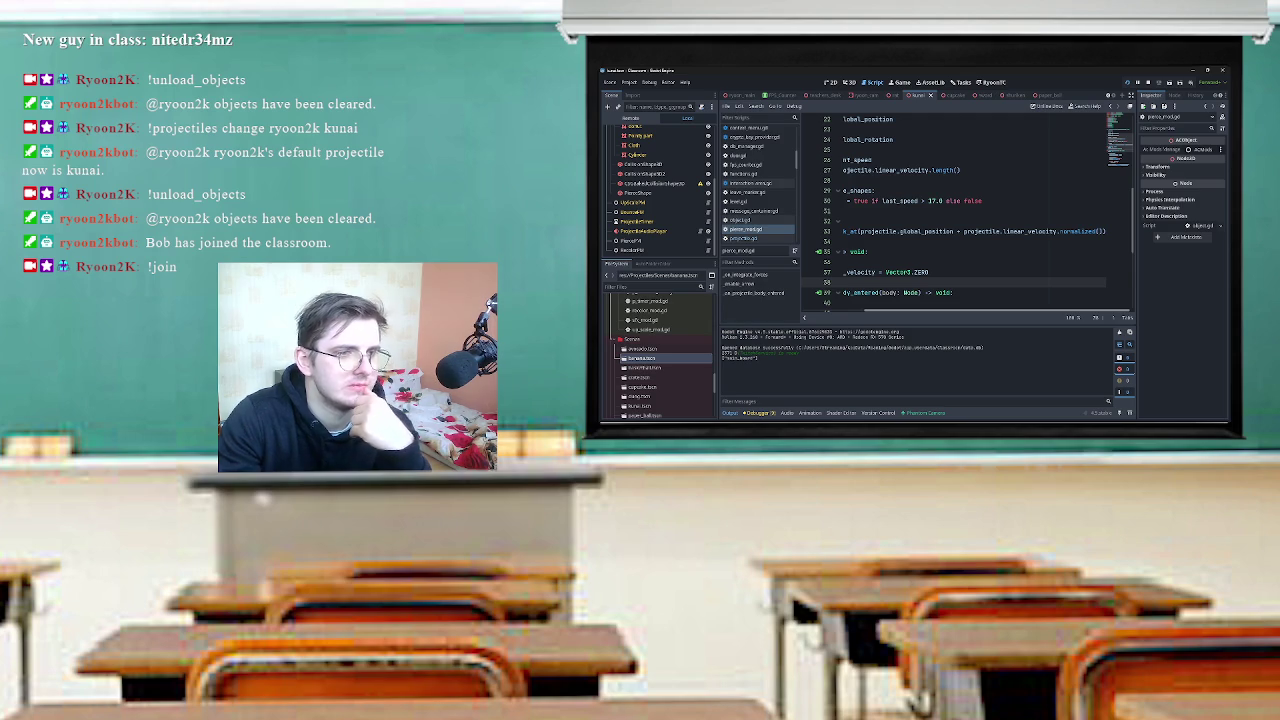
scroll(970, 210, "left", 2)
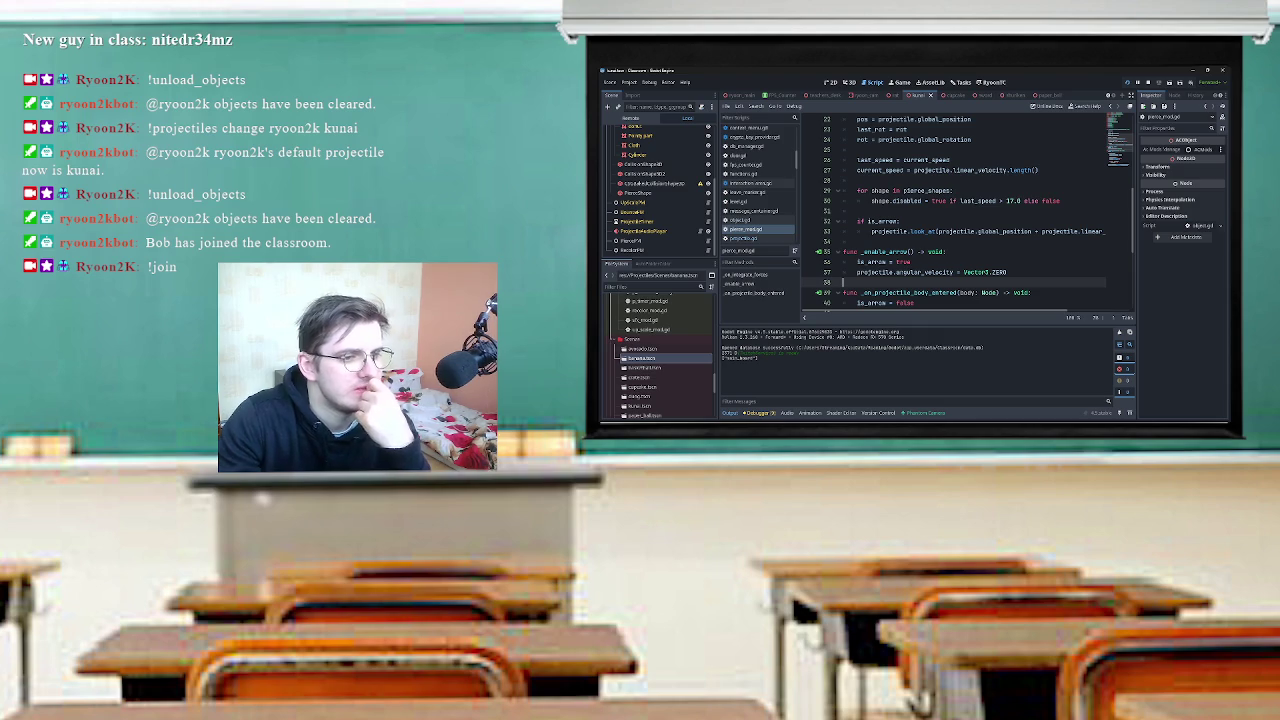
key("F5")
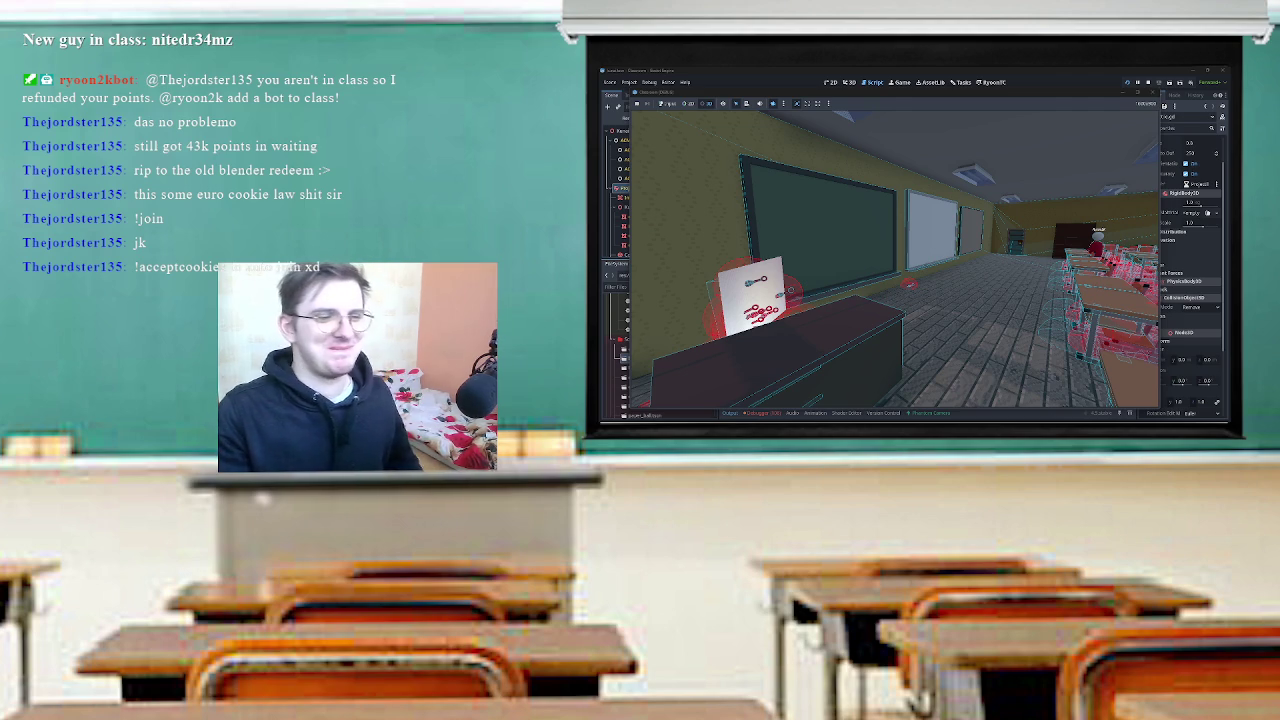
Resize the split between the script editor and 3D view, and dismiss the popup over the viewport.
mouse_move(1038, 100)
left_mouse_down()
mouse_move(1038, 415)
mouse_move(1038, 100)
mouse_move(1038, 182)
mouse_move(1038, 118)
left_mouse_up()
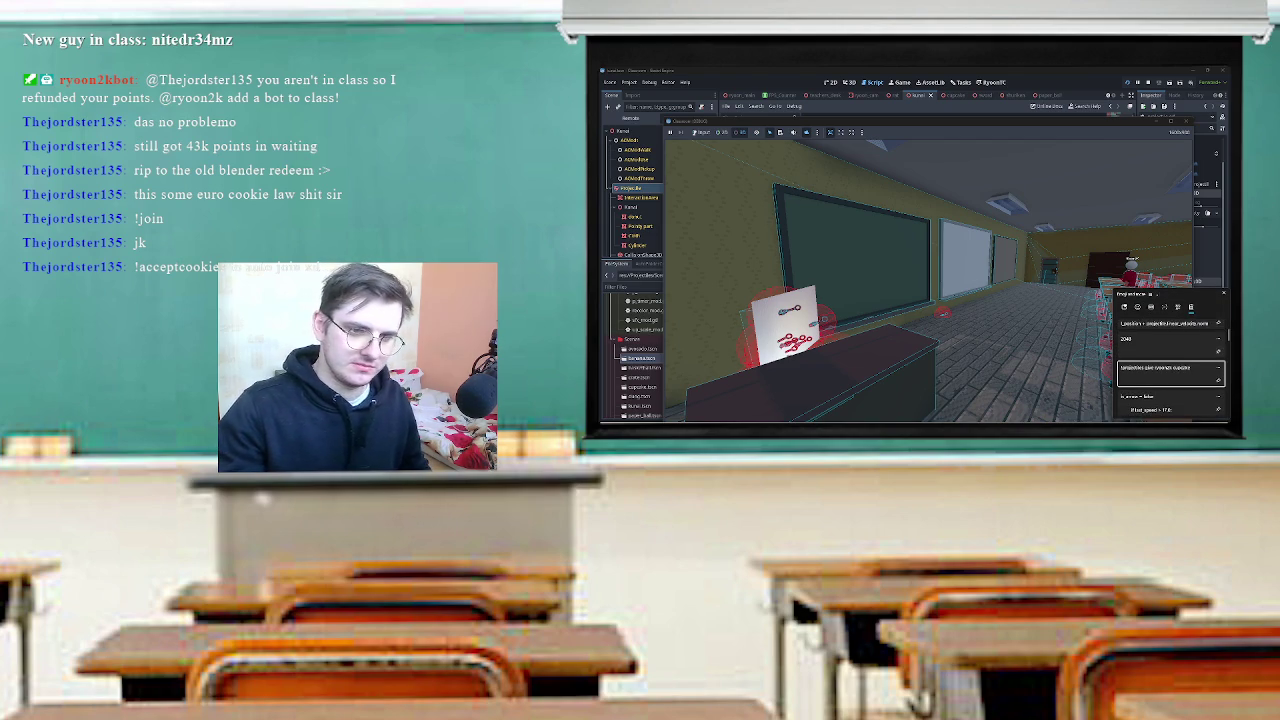
key("Escape")
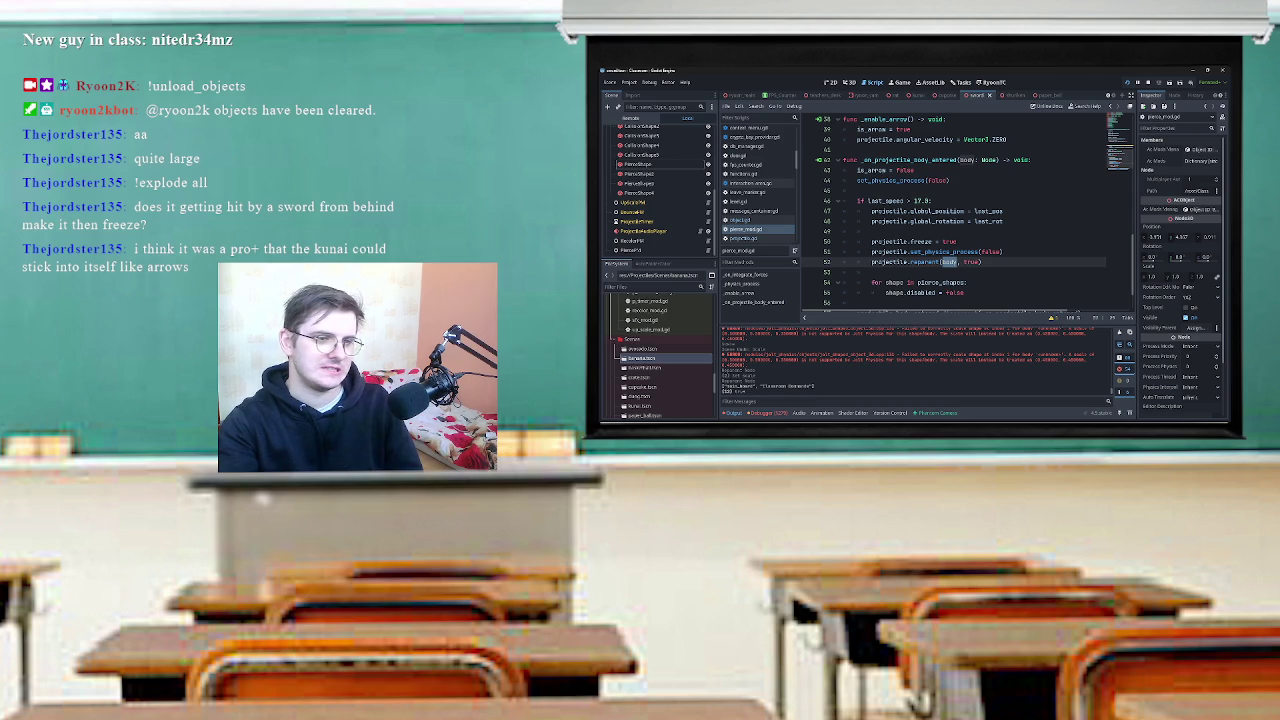
Try pasting 'projectile' into line 46's speed condition, then undo those edits.
left_click(900, 241)
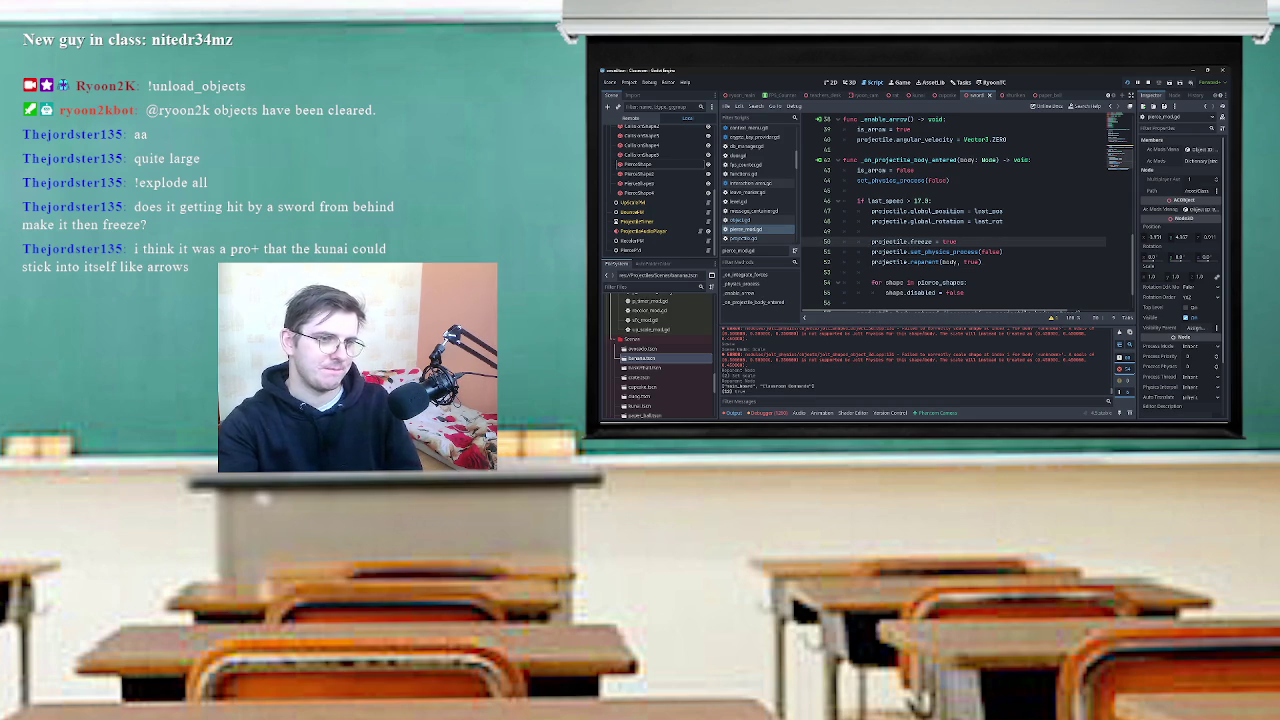
left_click(929, 200)
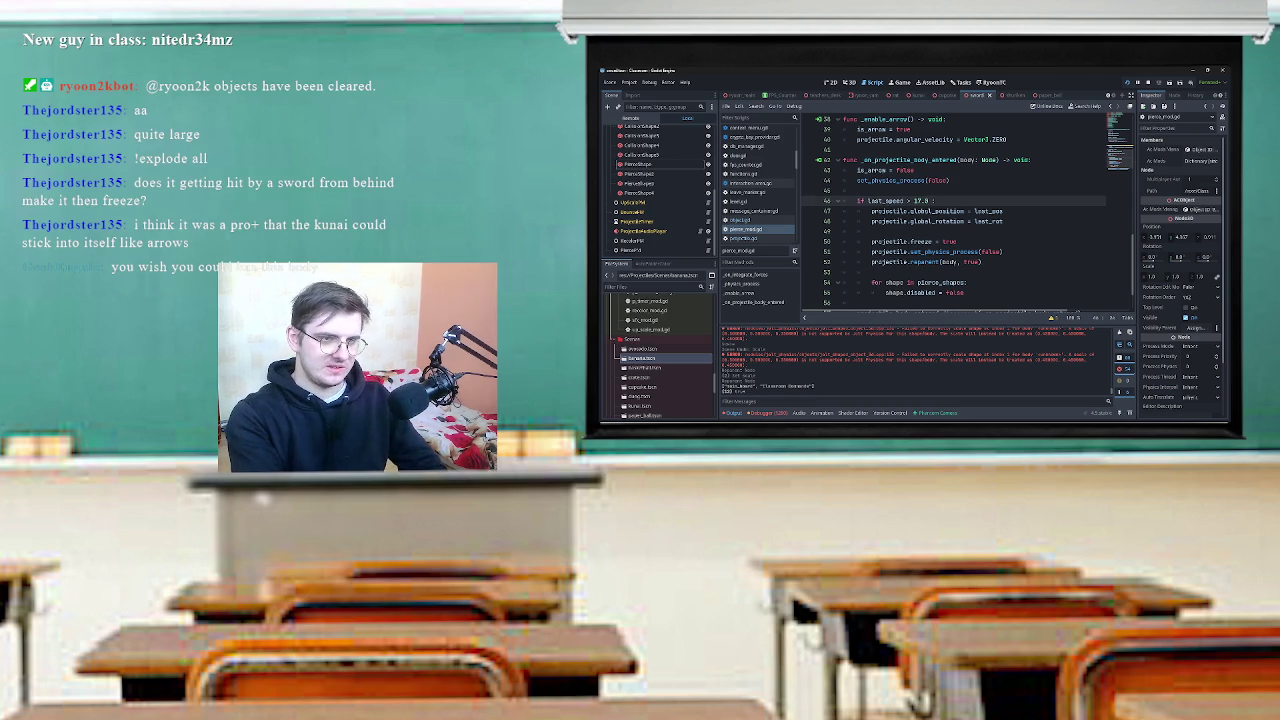
type("if")
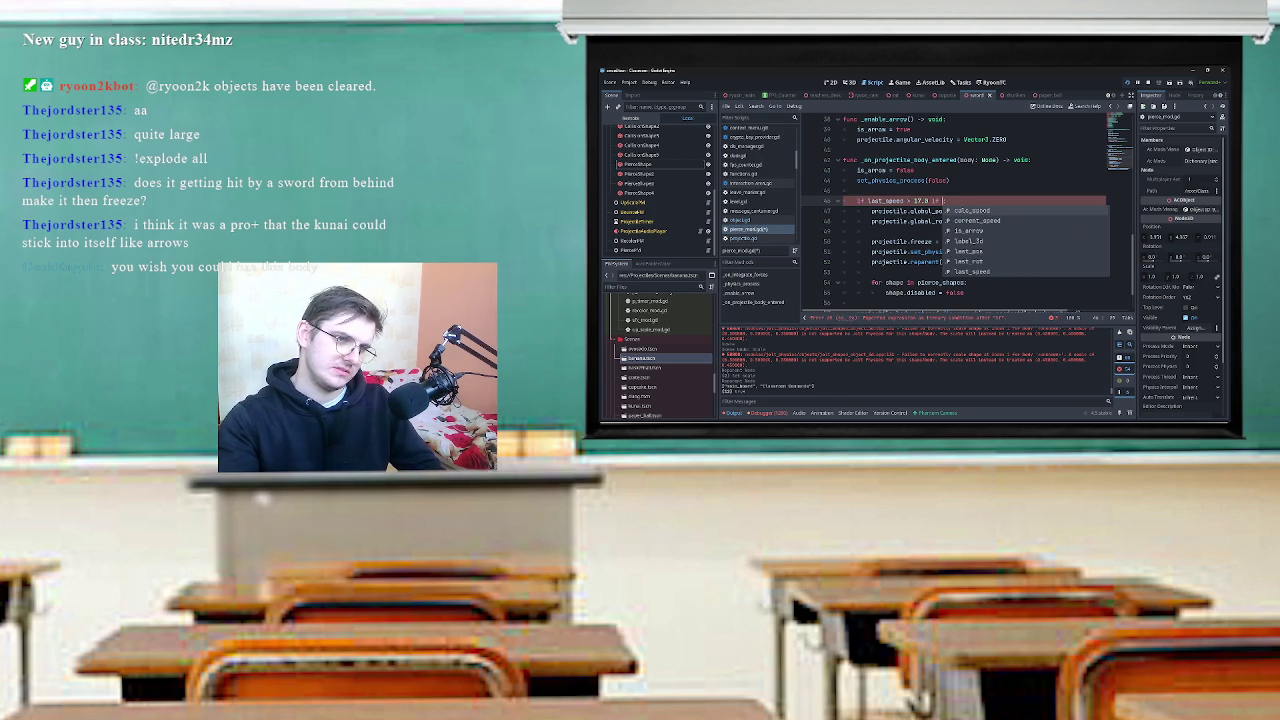
left_click(890, 262)
double_click(890, 262)
key("ctrl+c")
mouse_move(890, 262)
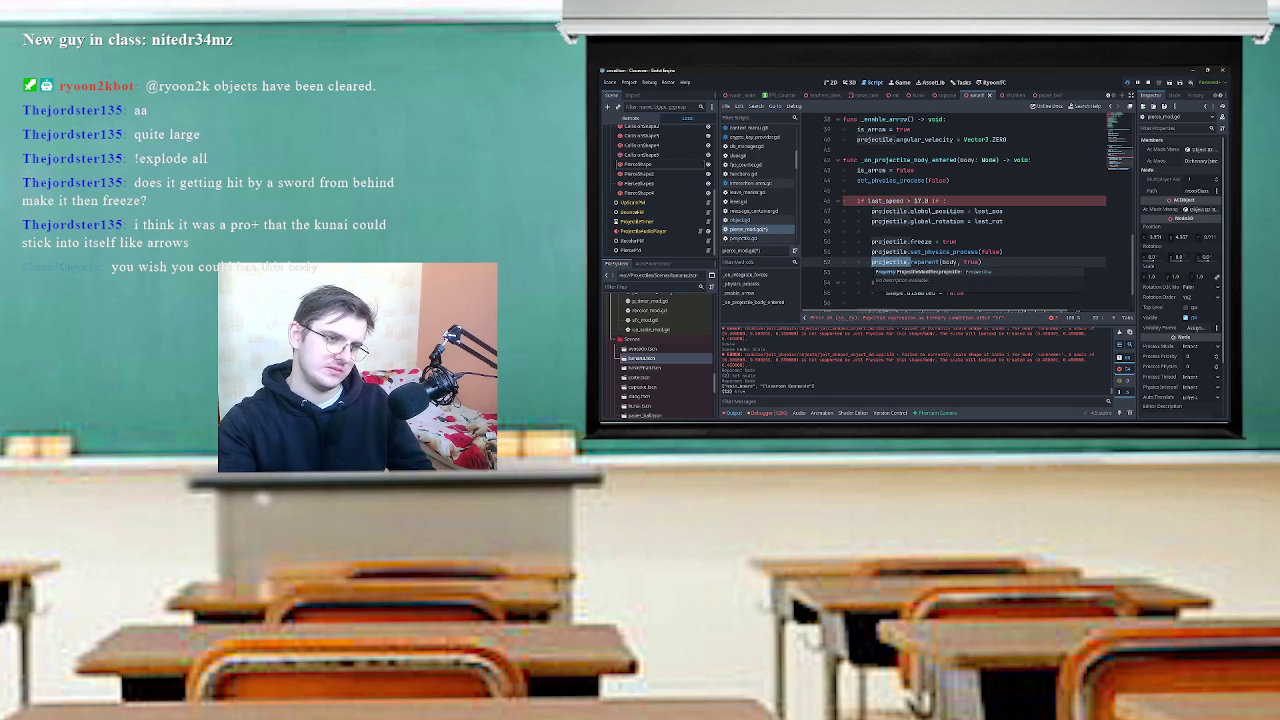
left_click(943, 201)
key("ctrl+v")
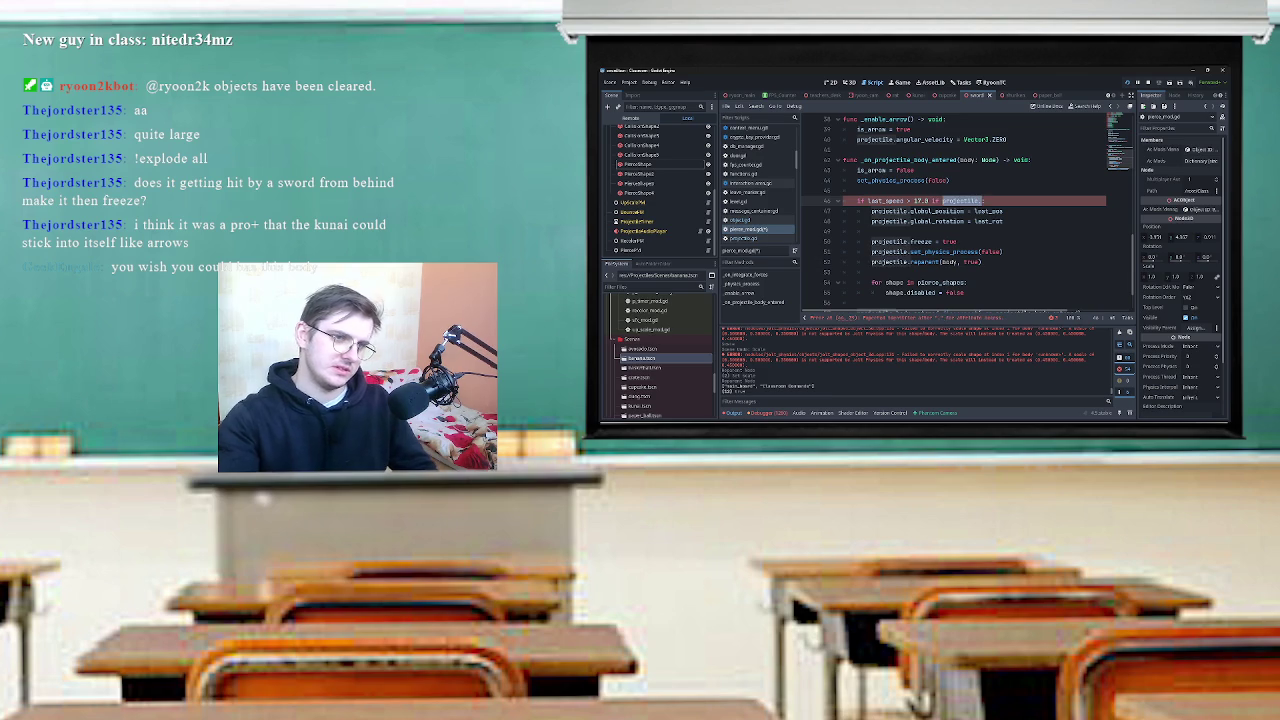
type(".")
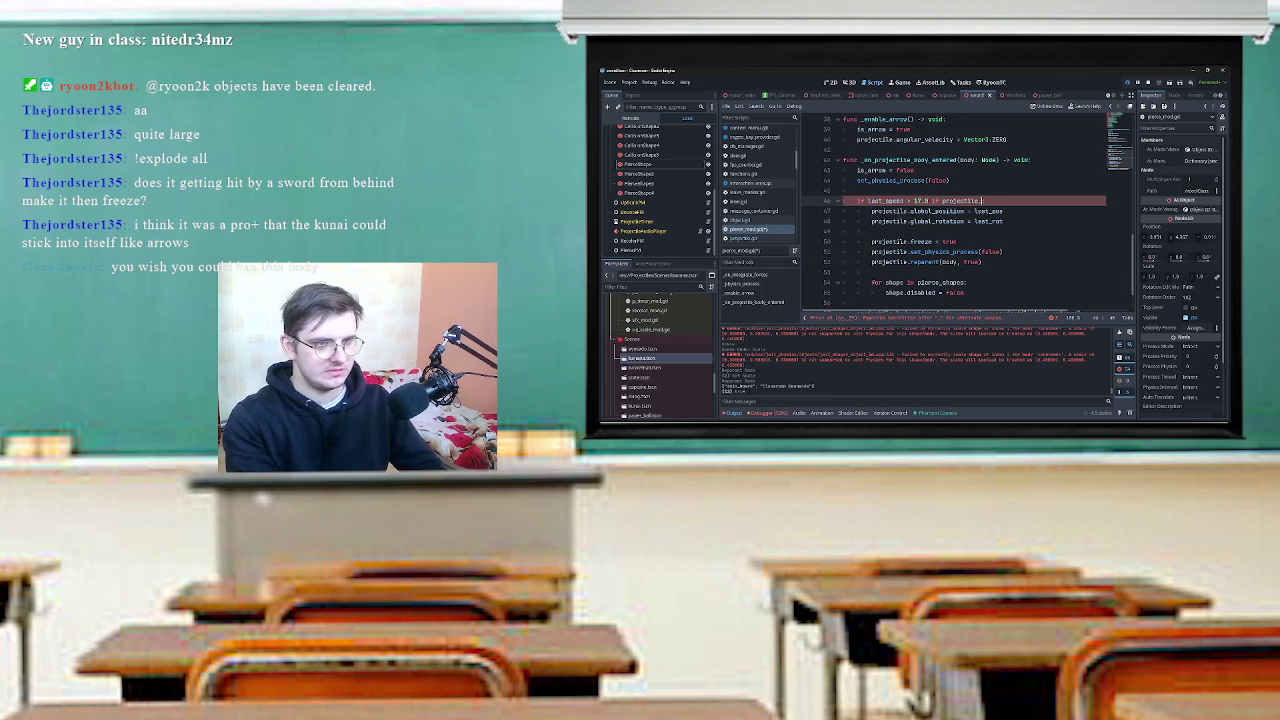
key("ctrl+z")
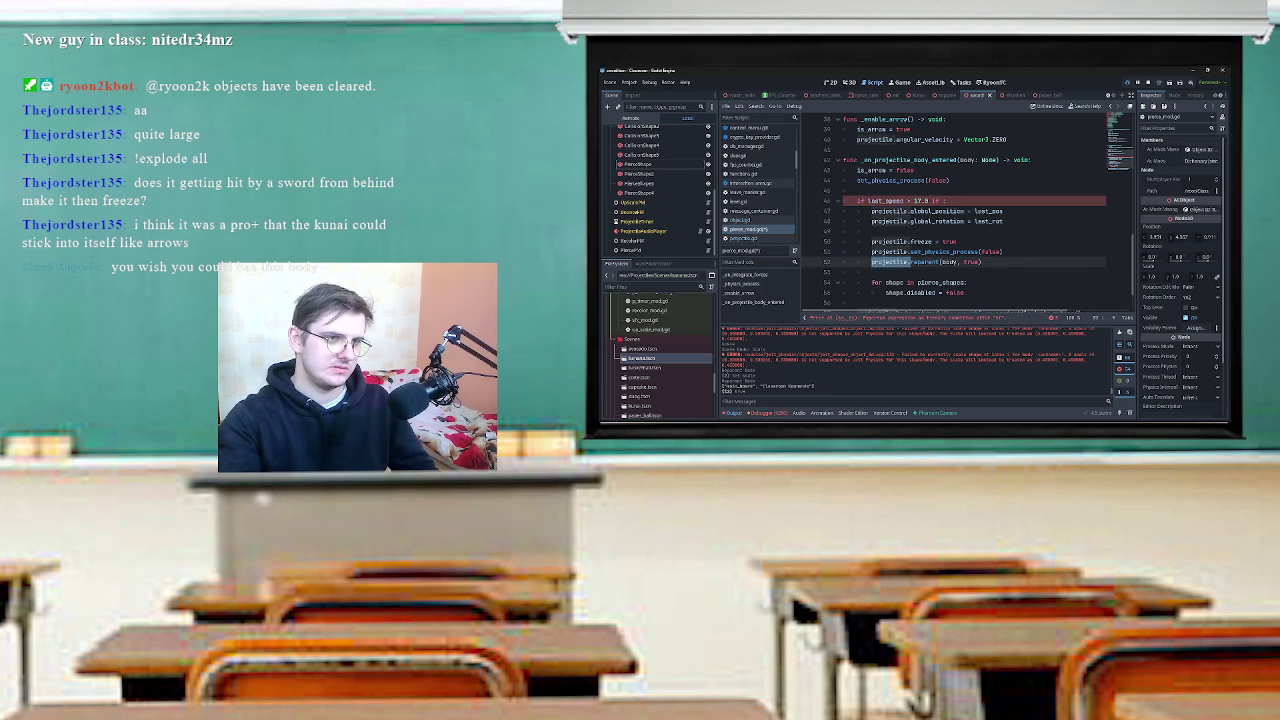
key("ctrl+z")
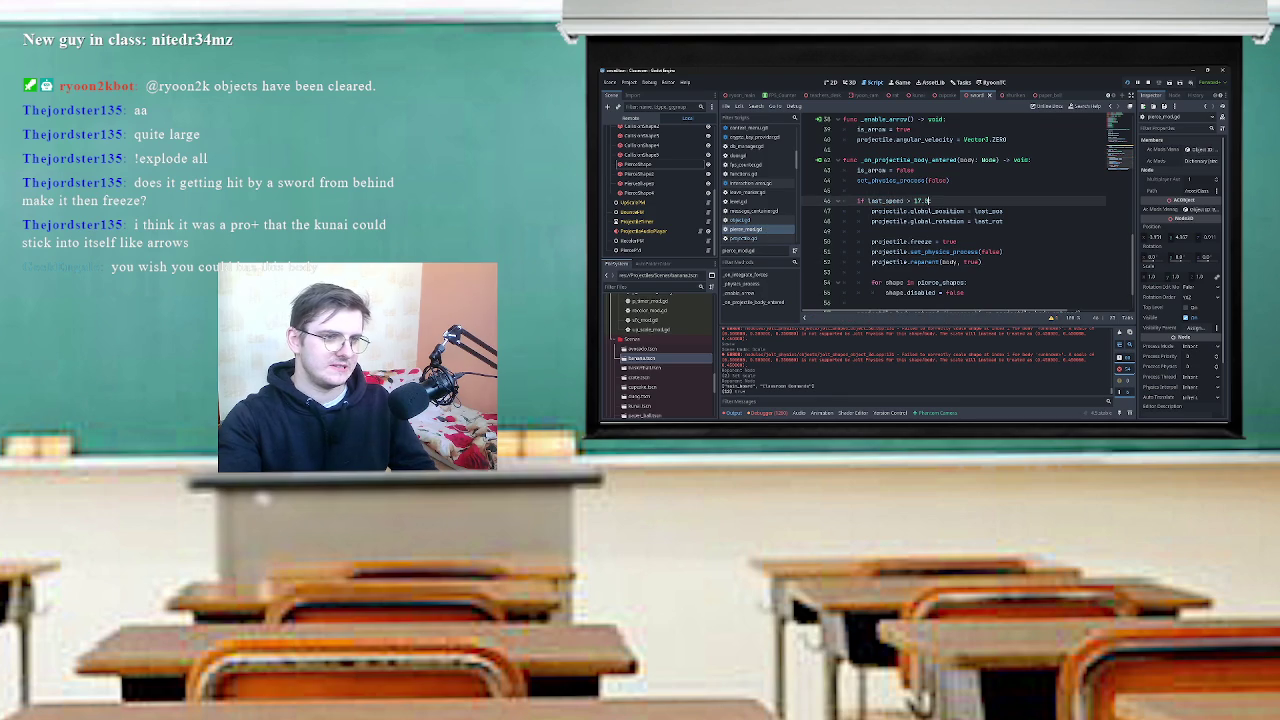
Extend line 46's speed check with 'and projectile.get_parent_node_3d()' using autocomplete.
scroll(968, 212, "down", 2)
scroll(968, 212, "up", 1)
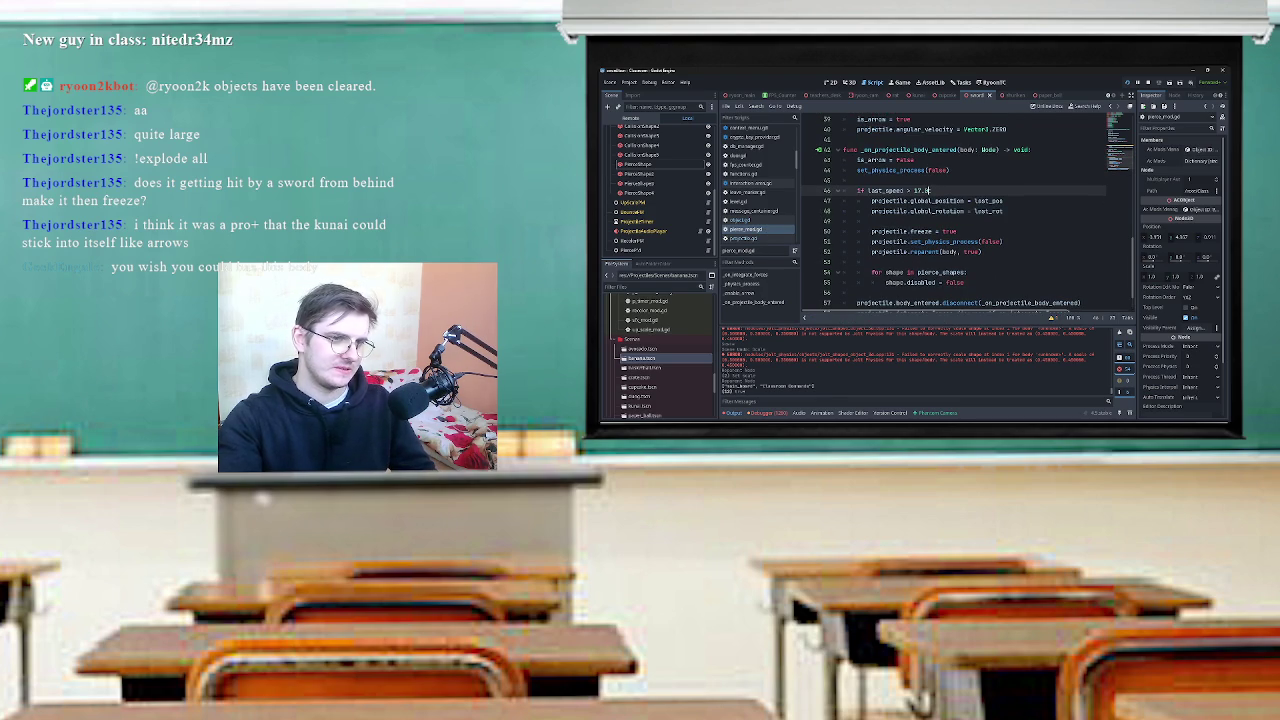
double_click(890, 252)
left_click(931, 191)
type("andprojectile.")
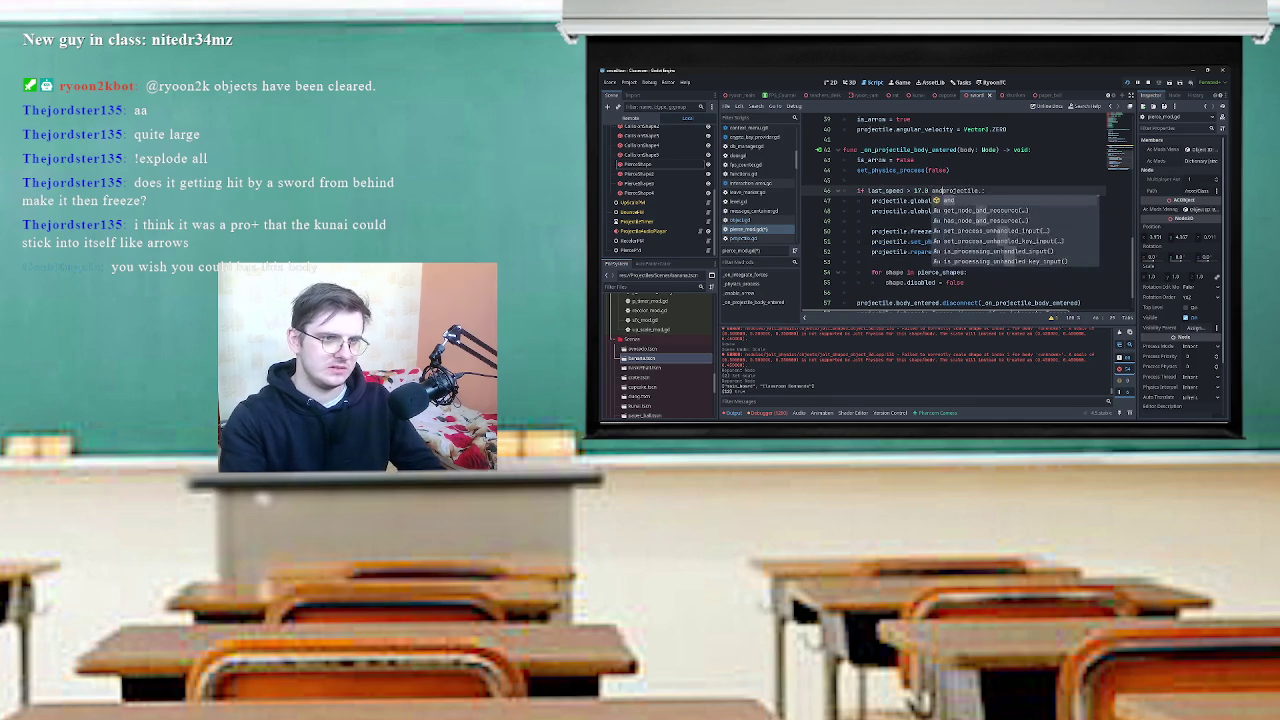
key("Escape")
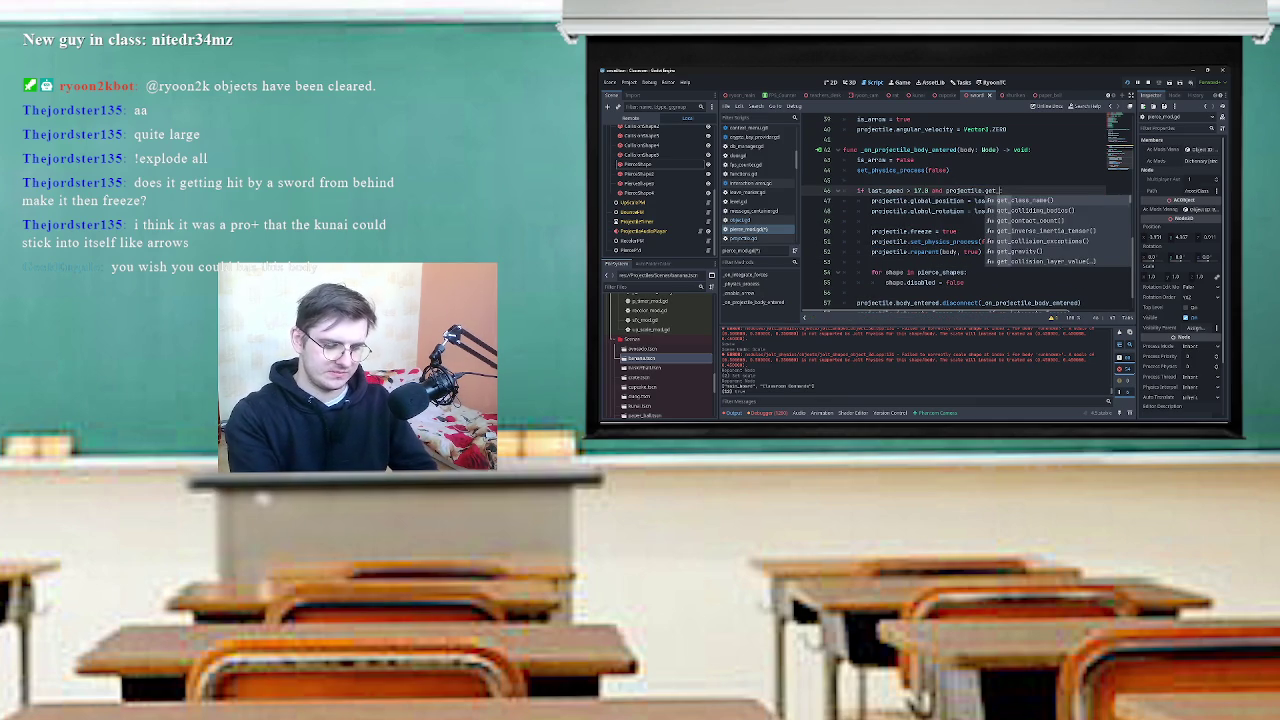
type("_pa")
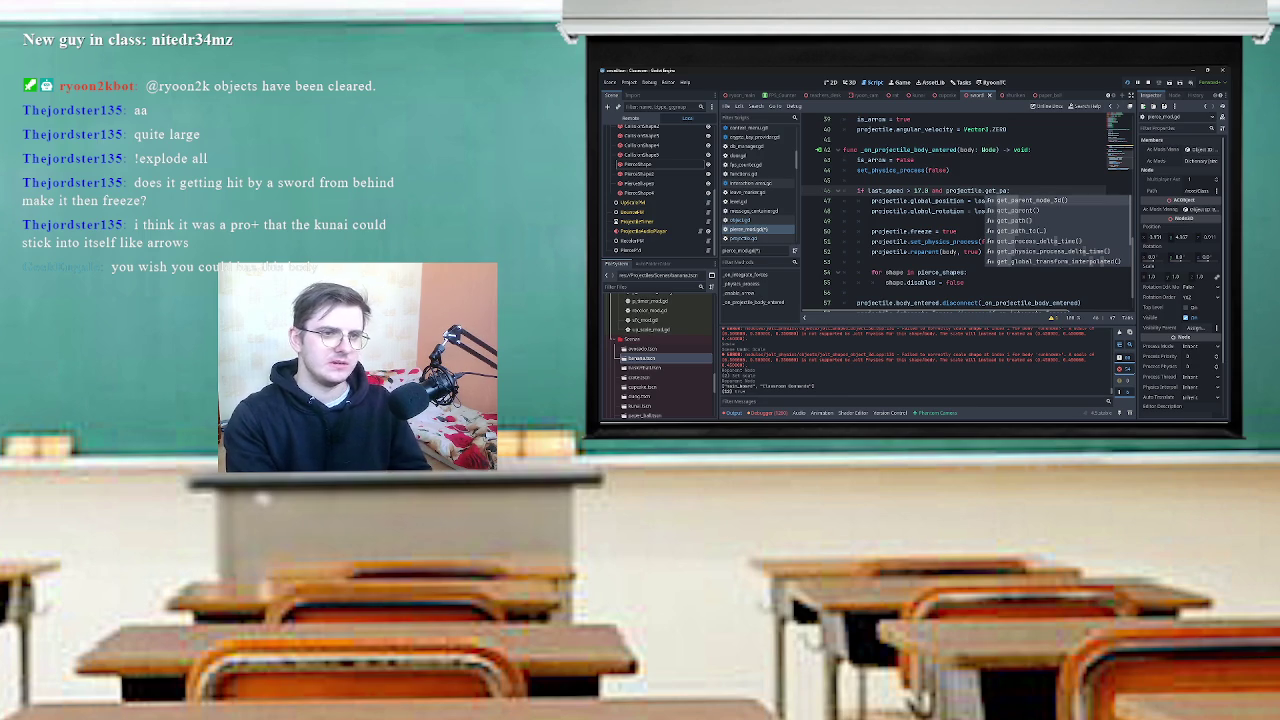
key("Return")
Check the get_parent_node_3d docs, then end line 46 with ' != body:'.
left_click(1020, 190, "ctrl")
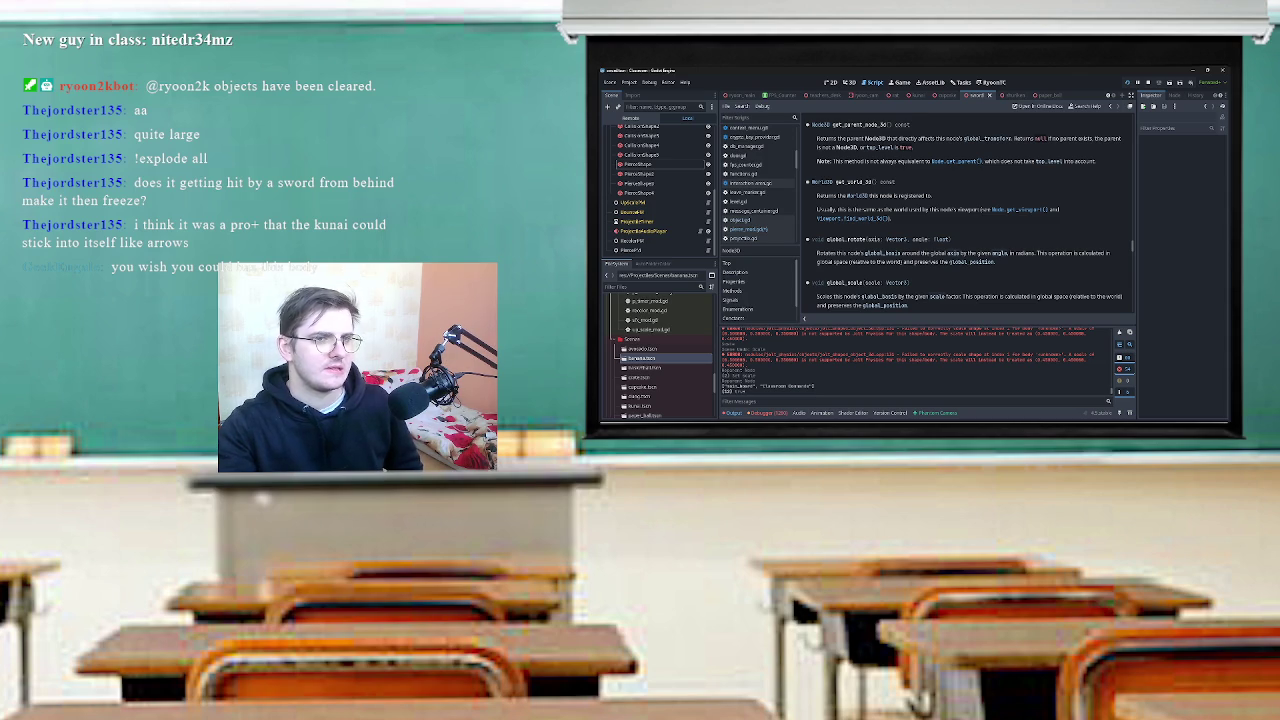
key("alt+Left")
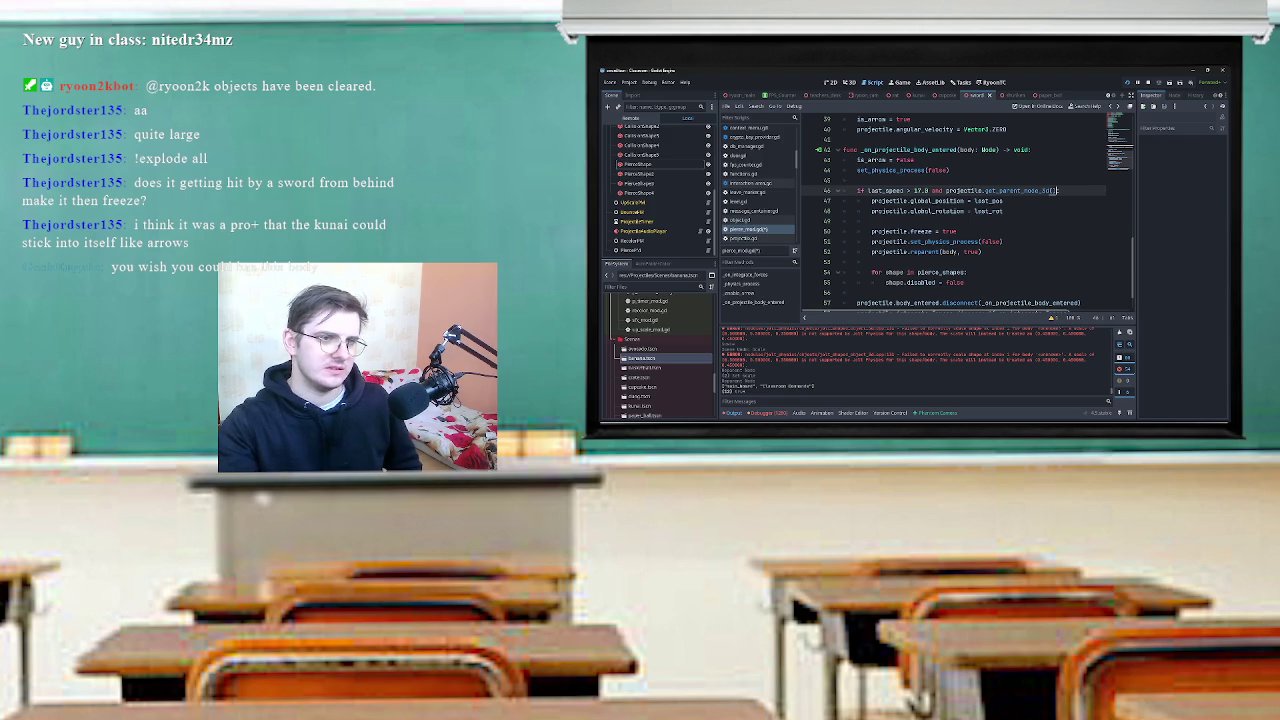
type("== bo")
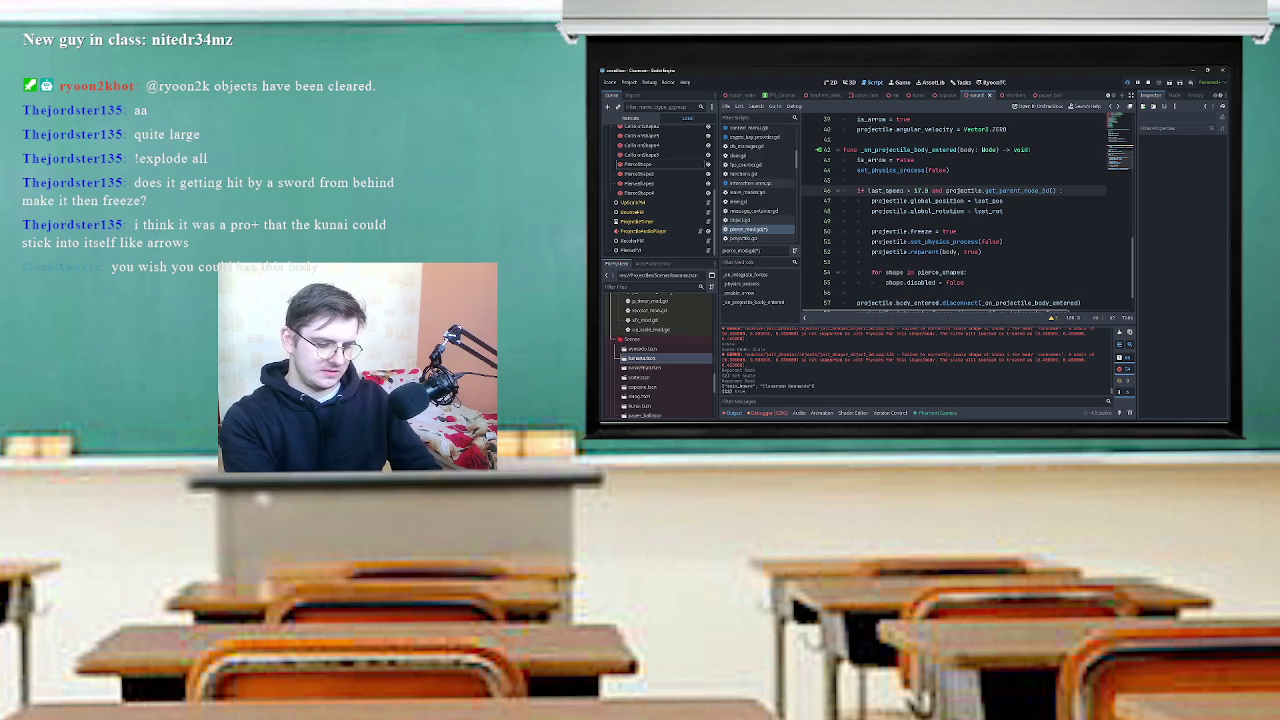
type("dy:")
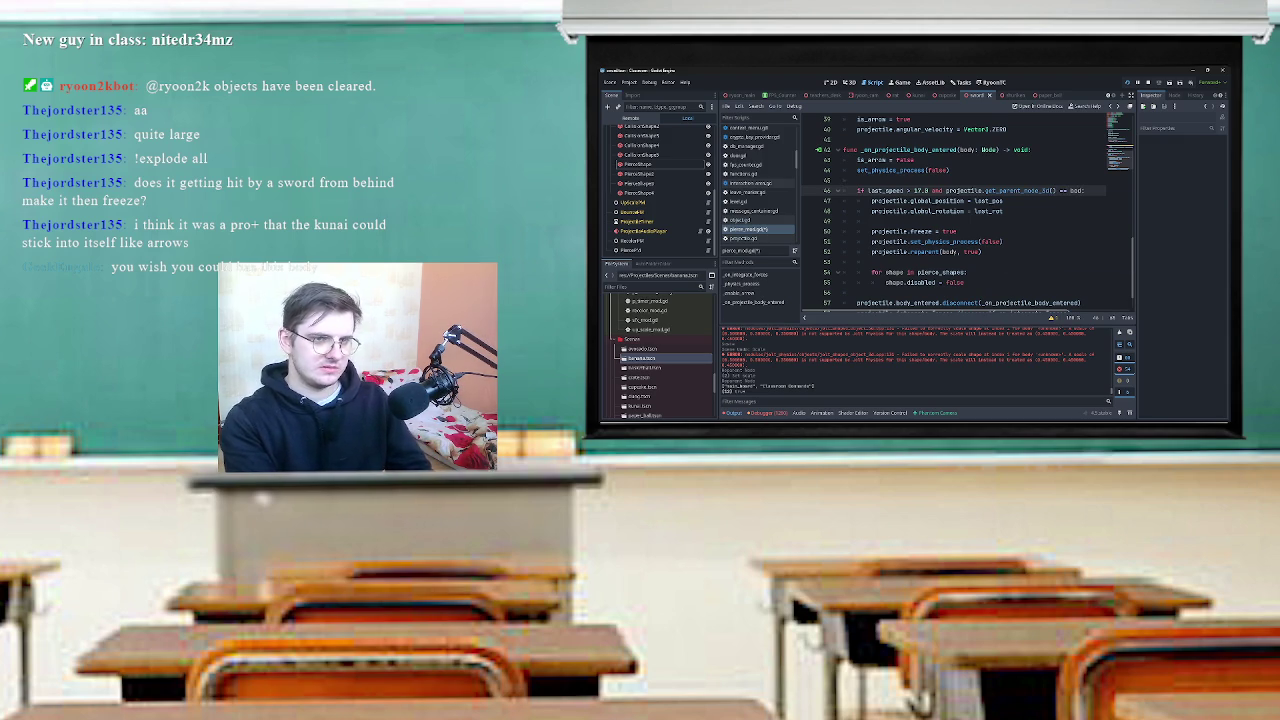
type("y:")
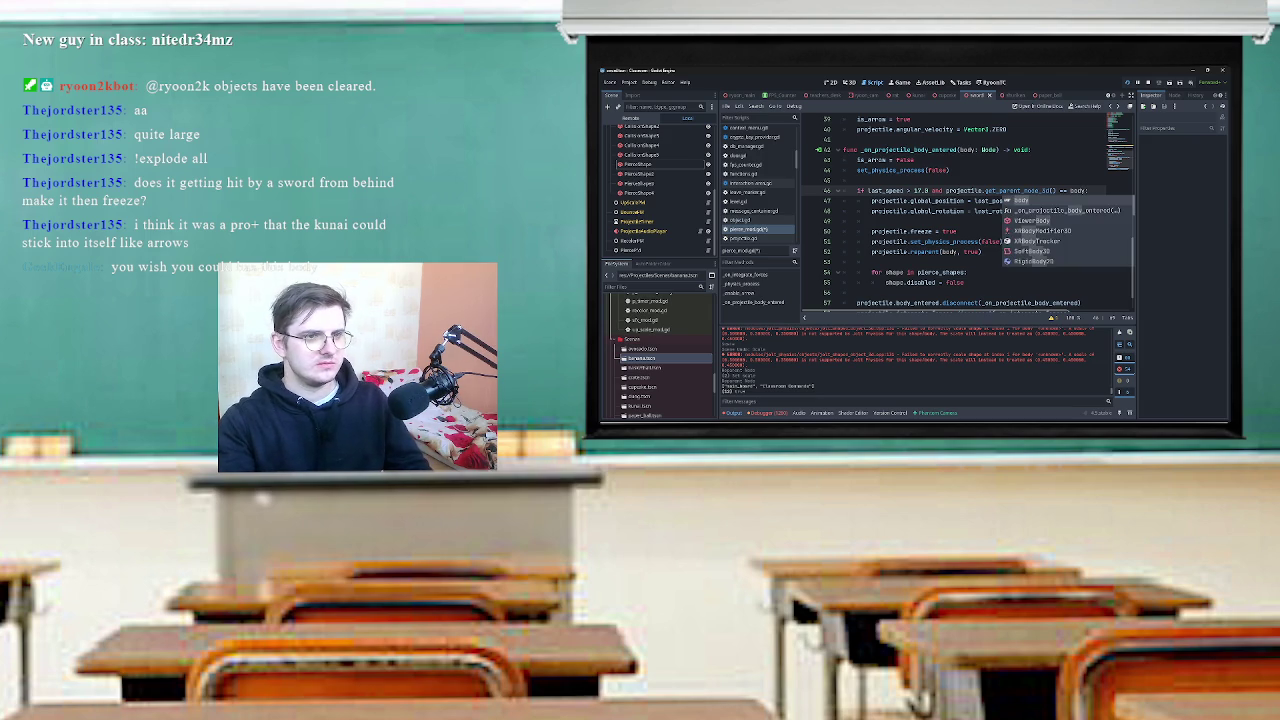
key("BackSpace")
left_click(1063, 190)
key("BackSpace")
type("!")
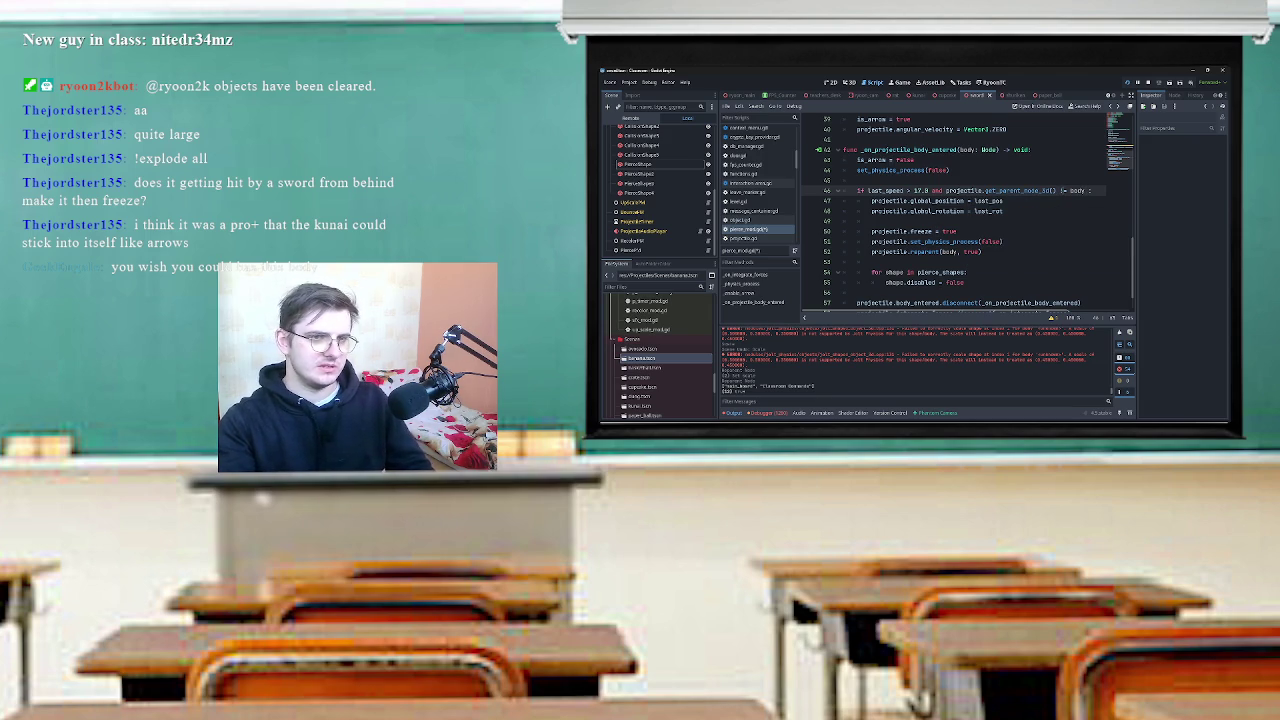
Save pierce_mod.gd and launch the game to test the change.
left_click(914, 159)
key("ctrl+s")
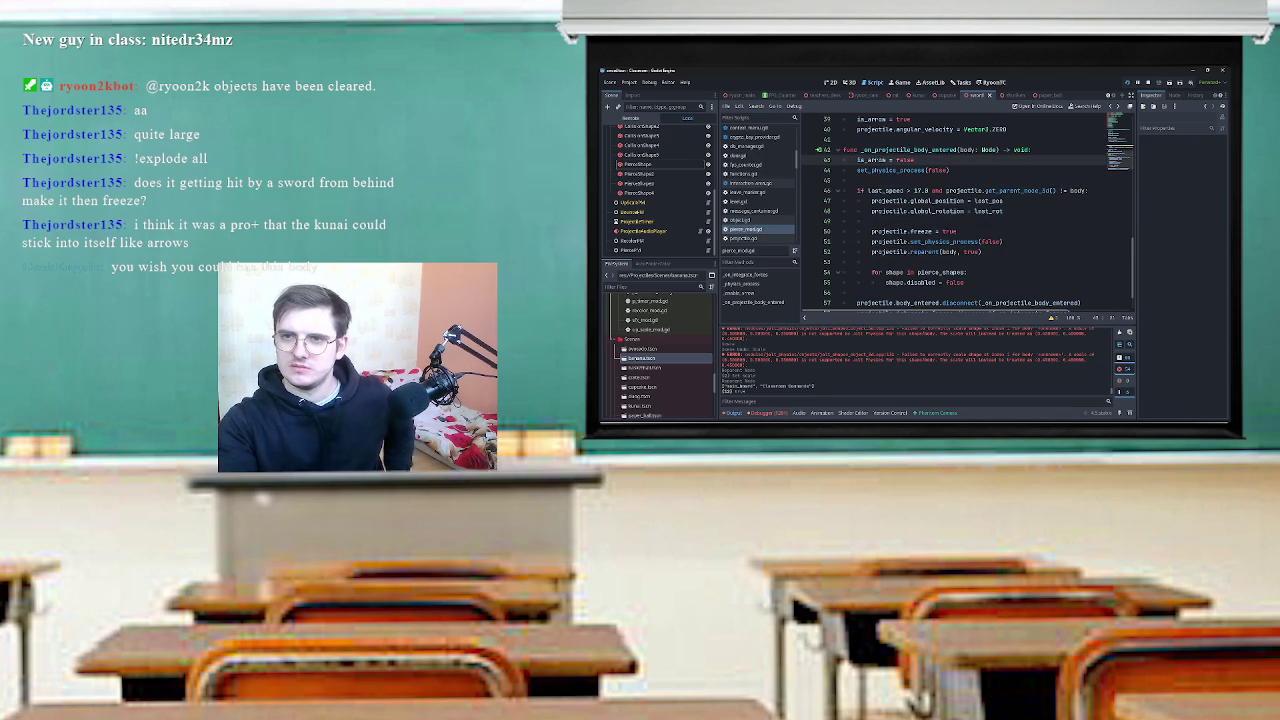
key("F5")
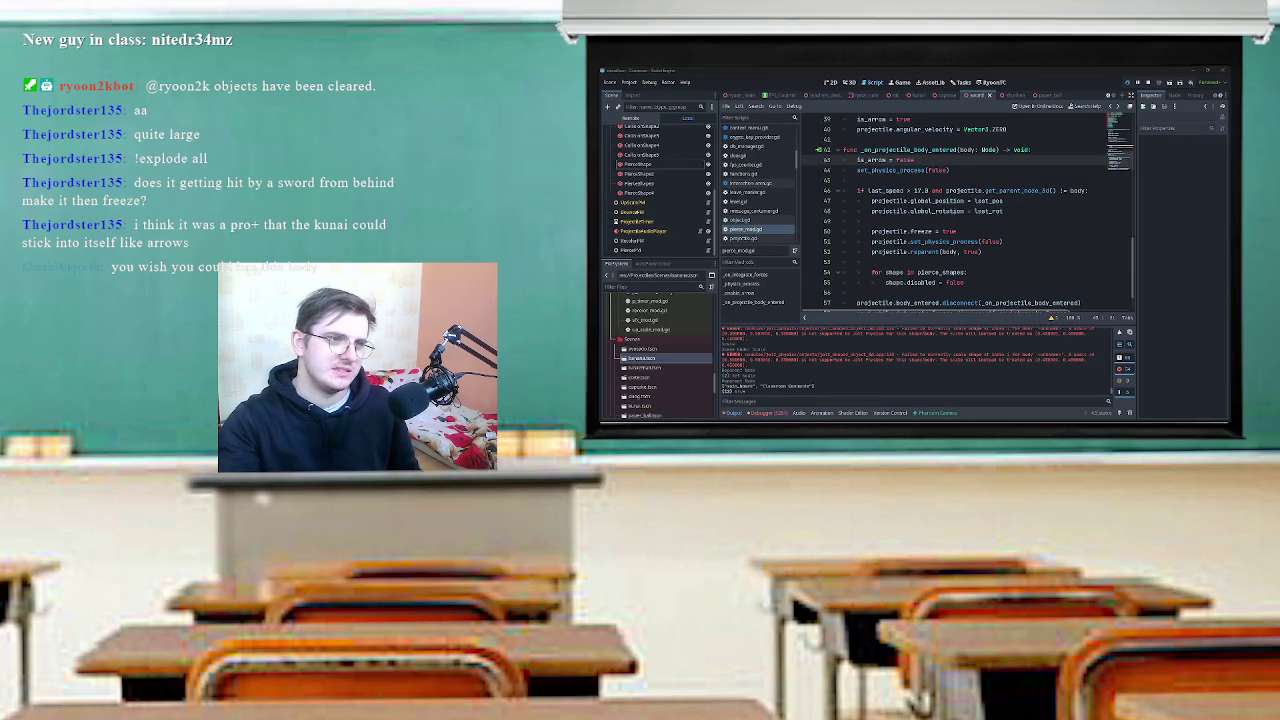
Look over the scene tree and run the game with F5 to test the projectiles.
scroll(660, 190, "up", 5)
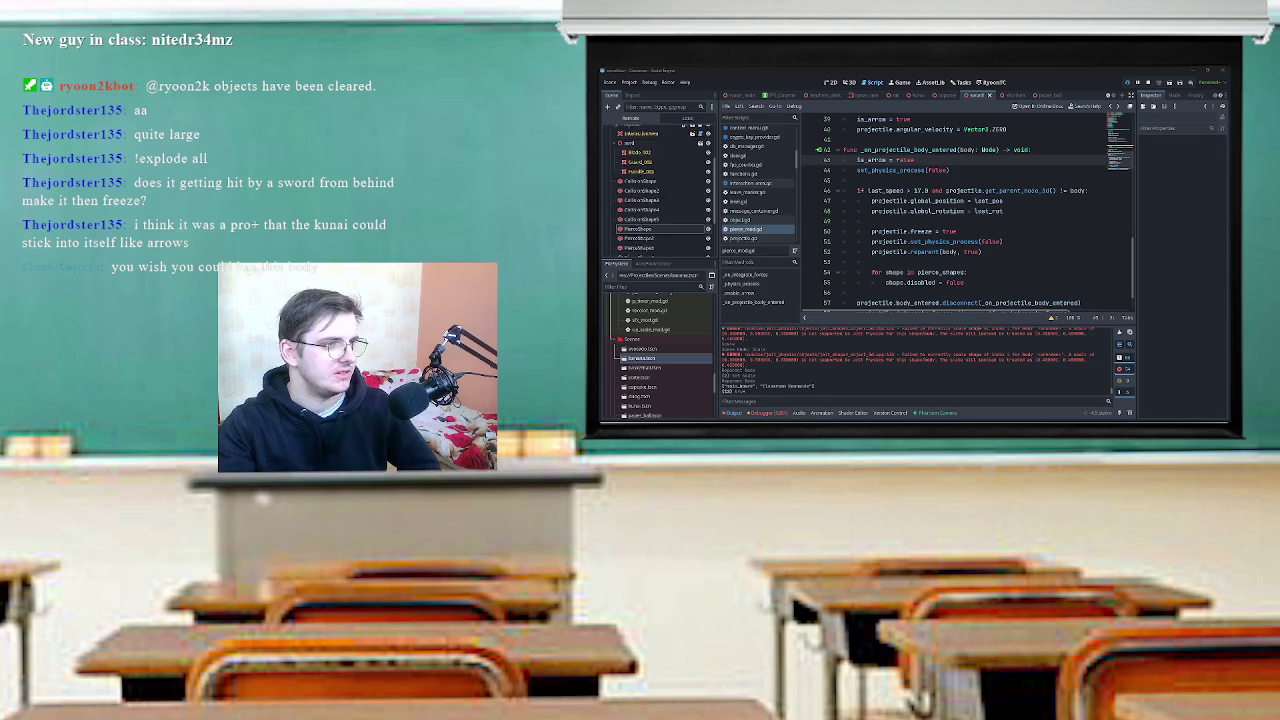
scroll(662, 190, "down", 10)
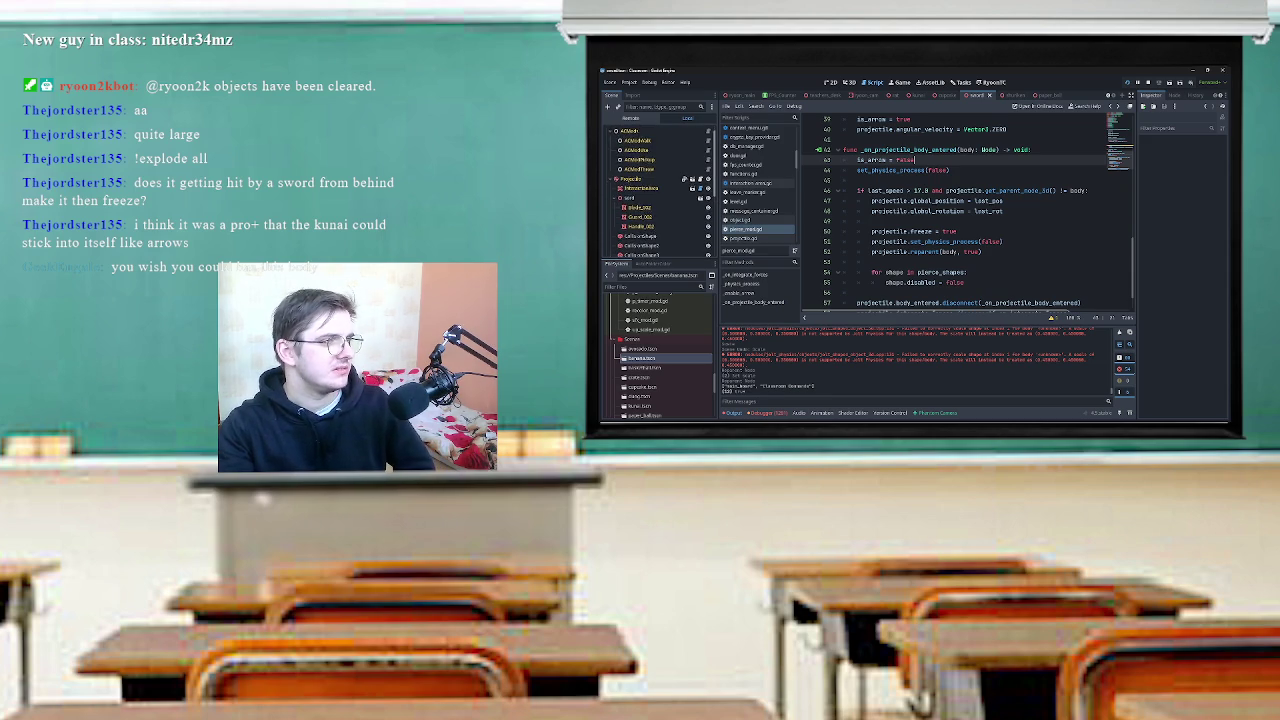
scroll(660, 190, "up", 10)
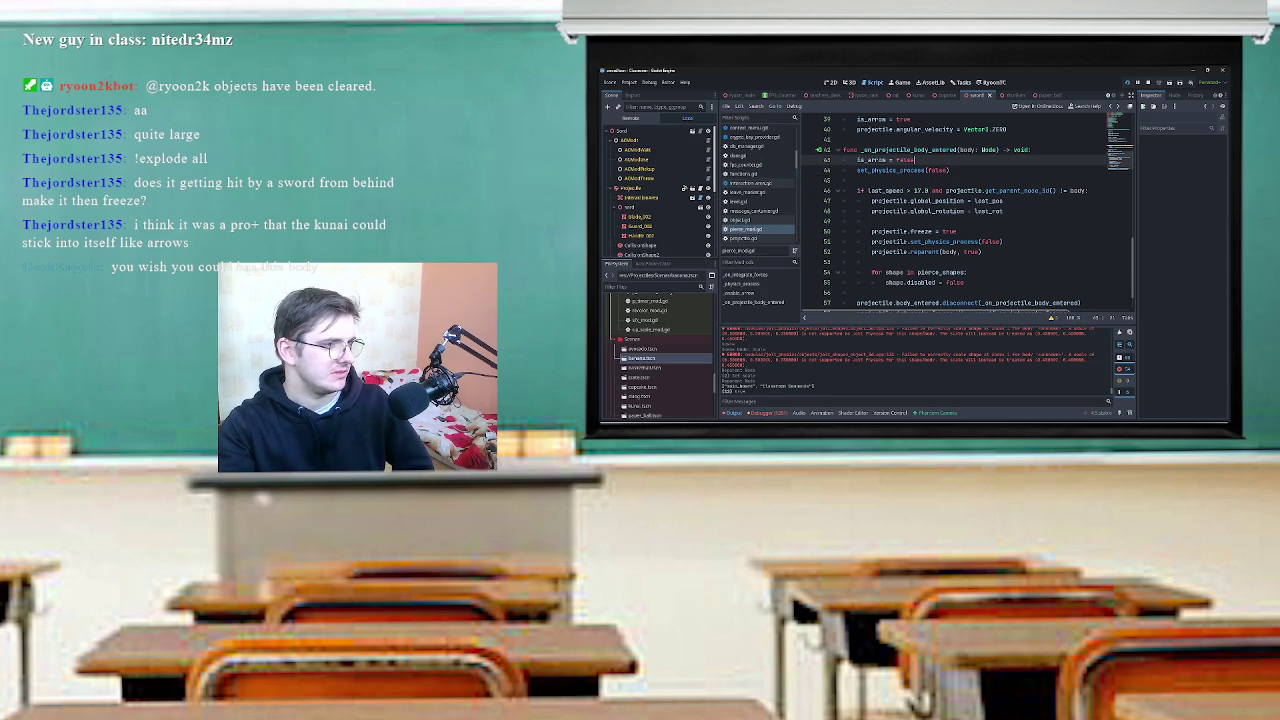
key("F5")
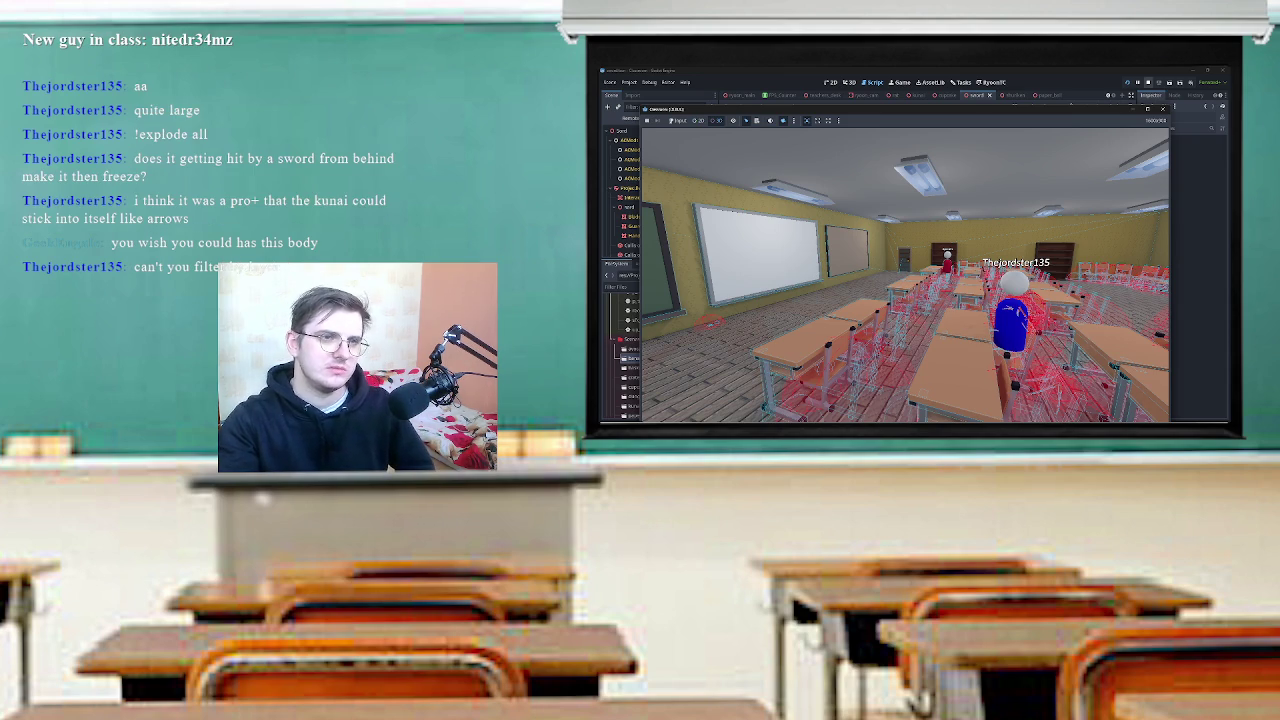
Maximize and restore the game window, then expand the game view over the editor with Super+Up.
double_click(1133, 109)
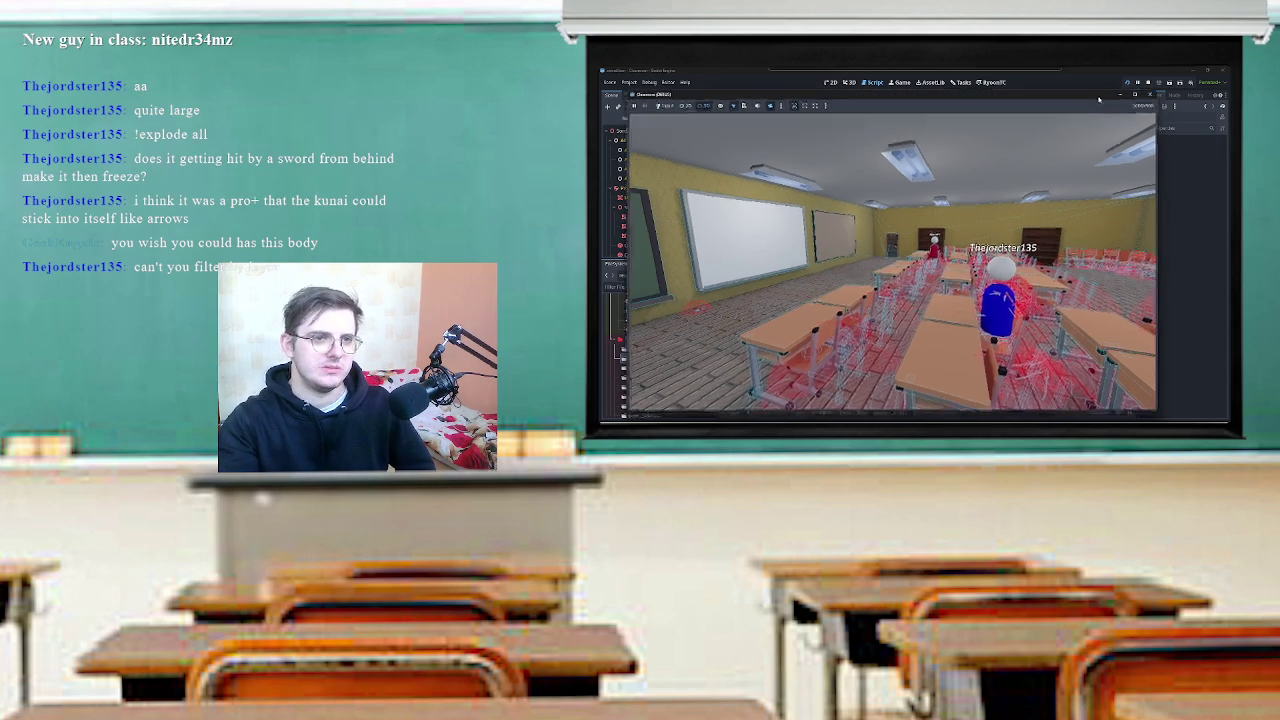
double_click(1092, 96)
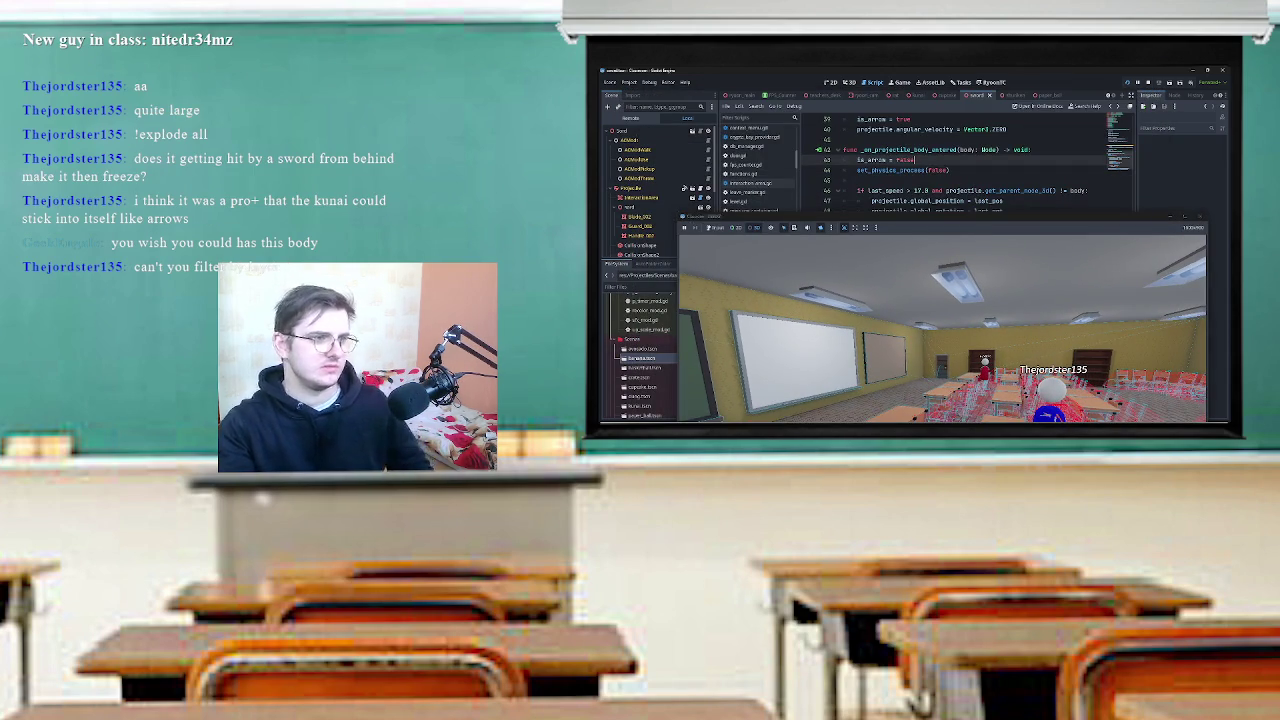
left_click(949, 170)
key("super+Up")
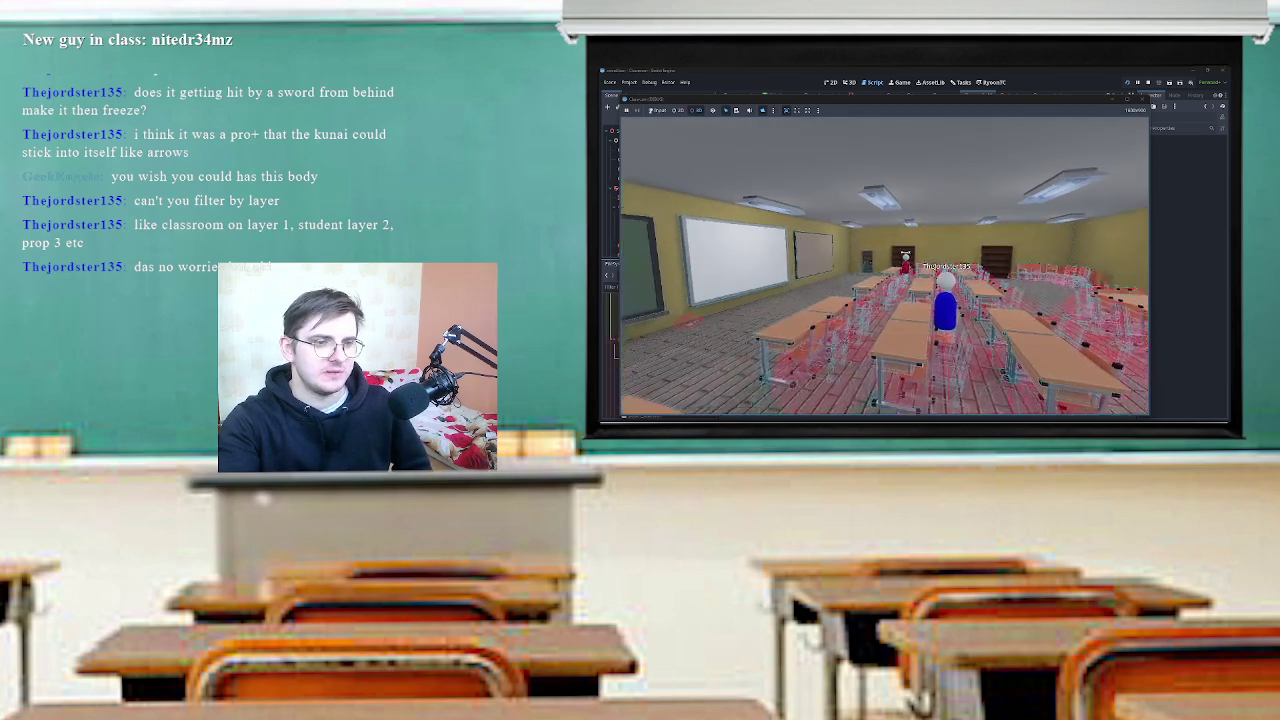
Bring the editor docks back beside the running game with Ctrl+Shift+F11.
key("ctrl+shift+F11")
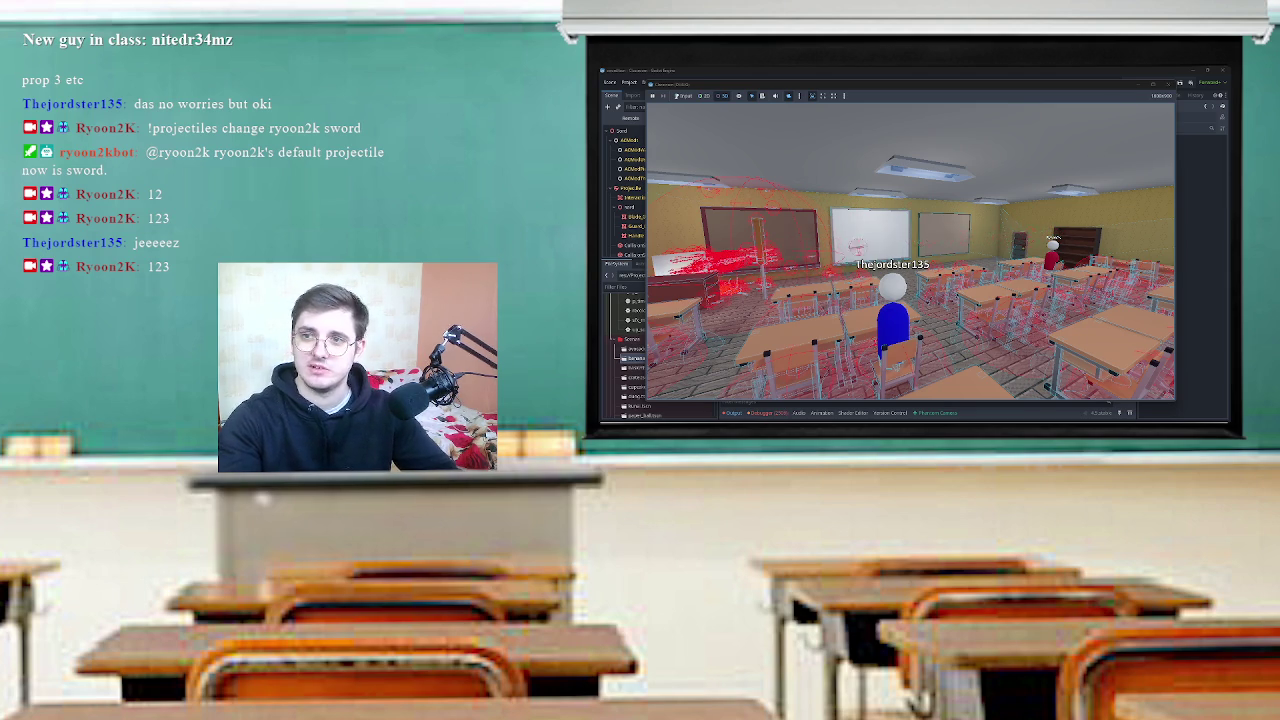
Select a projectile stuck in the floor to view its properties in the Inspector.
left_click(800, 170)
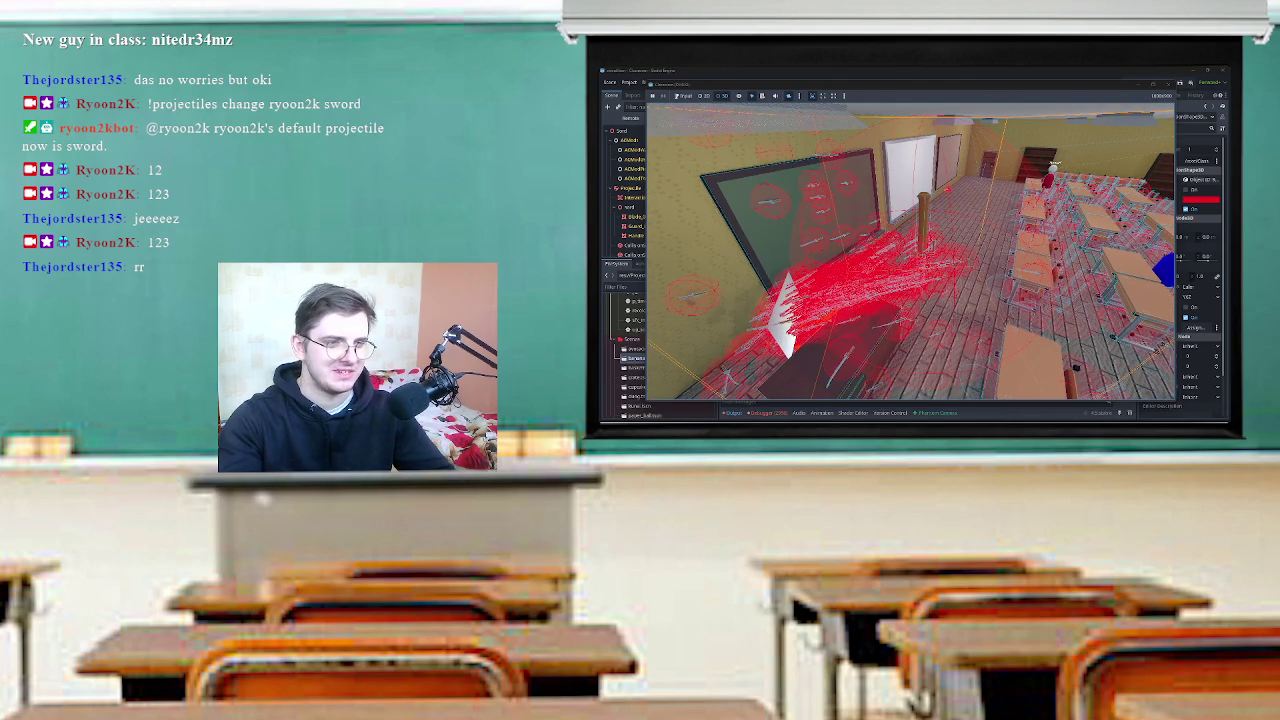
Restore the Godot editor window and switch to the pierce_mod.gd hit handler code with Ctrl+F3.
mouse_move(905, 416)
left_click(1016, 415)
left_click(1031, 415)
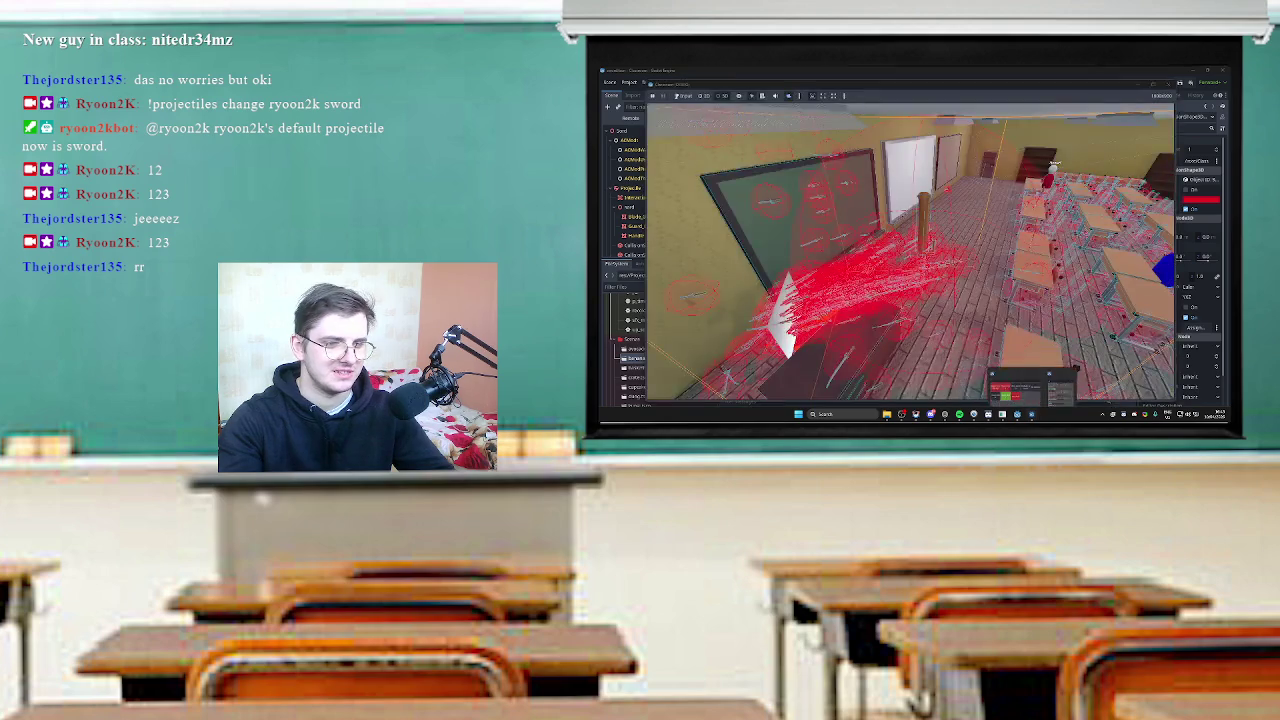
left_click(1002, 415)
left_click(1031, 415)
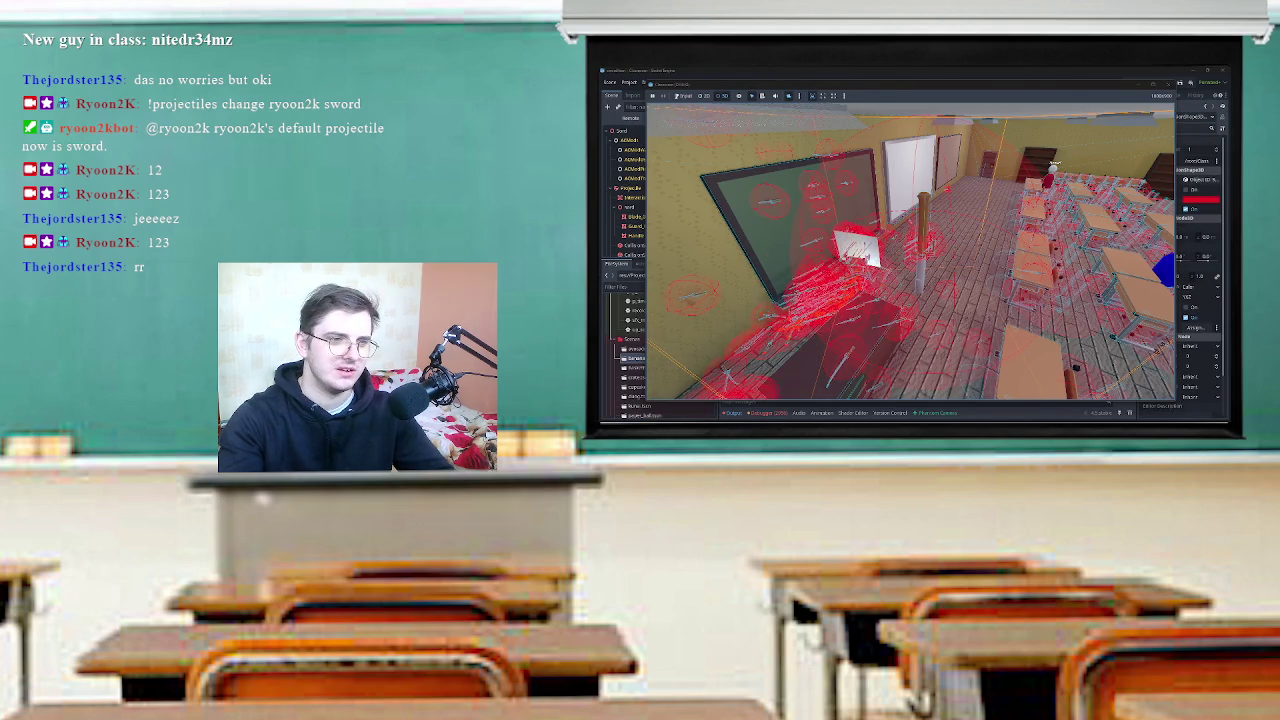
scroll(1054, 165, "up", 5)
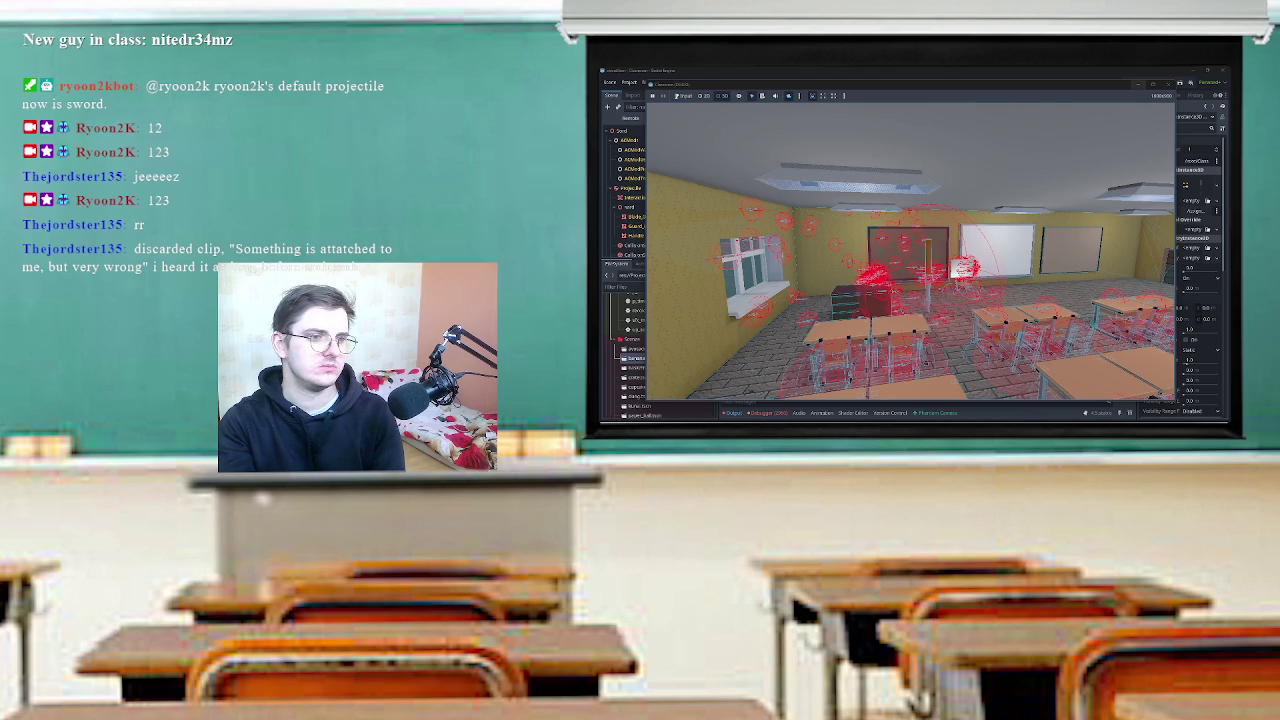
key("ctrl+F3")
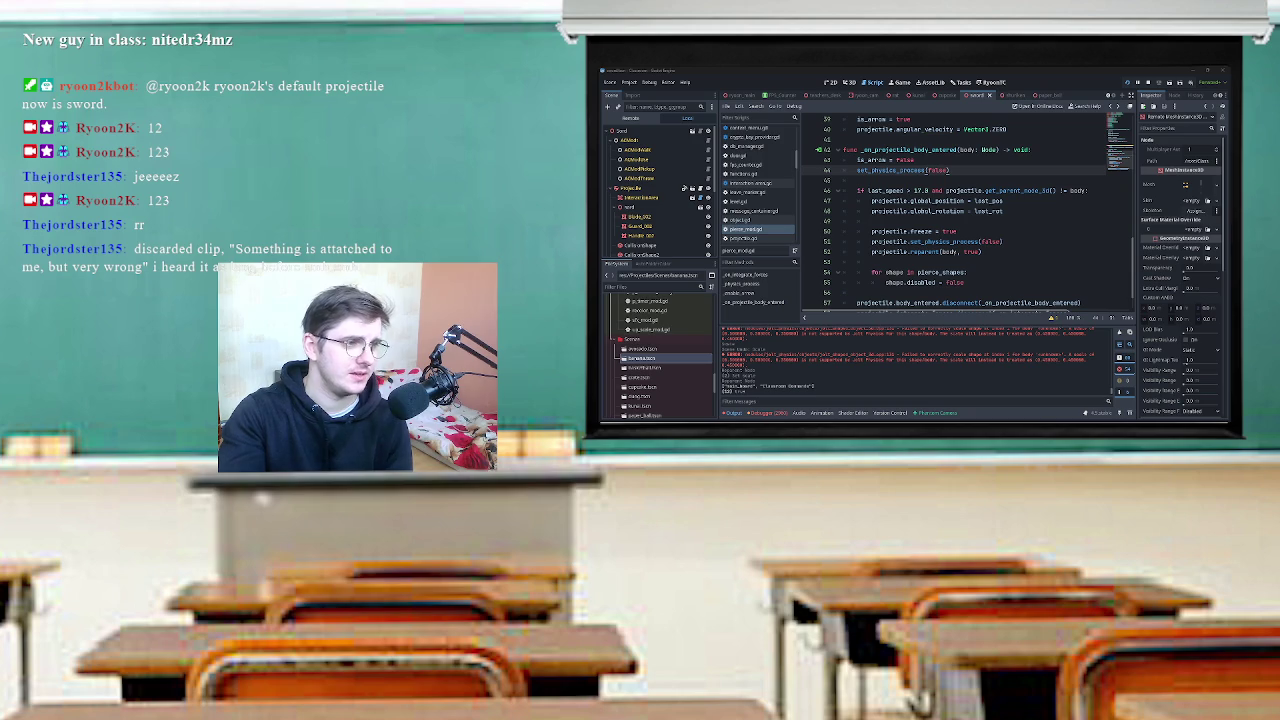
Check the Projectile node's collision layer and mask in the Inspector, then open object.gd.
left_click(632, 187)
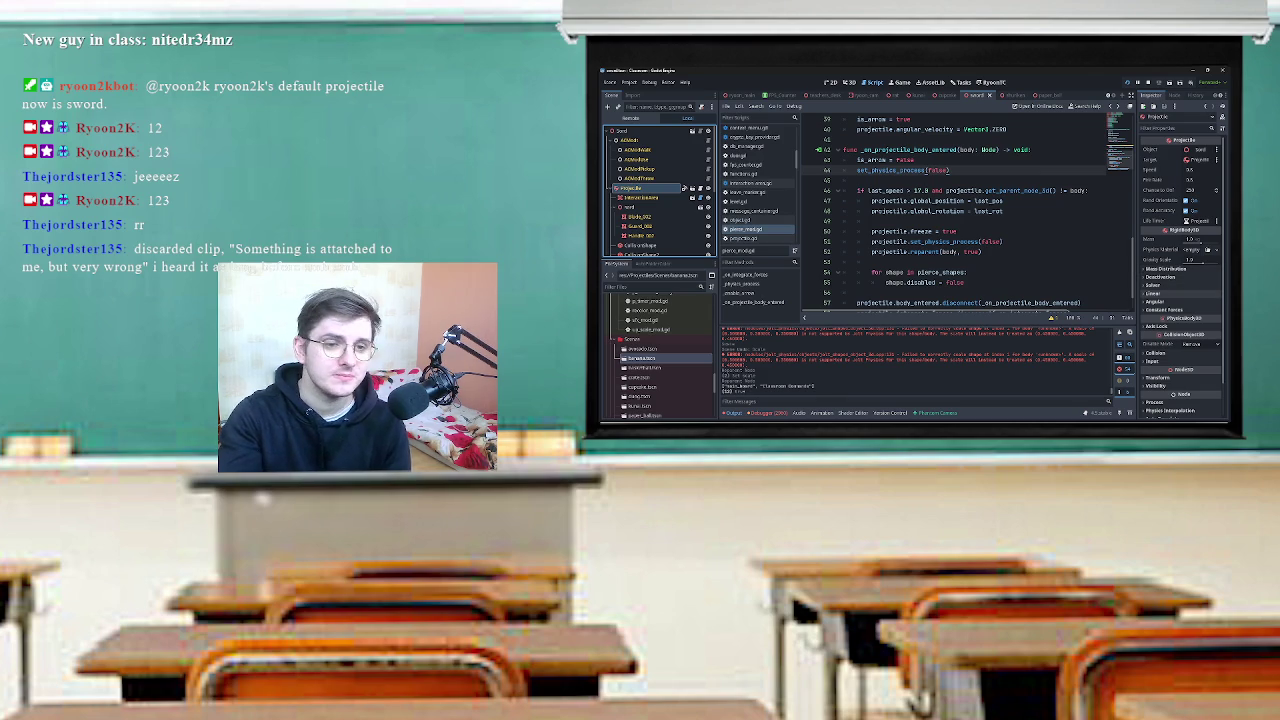
left_click(1165, 268)
left_click(1165, 269)
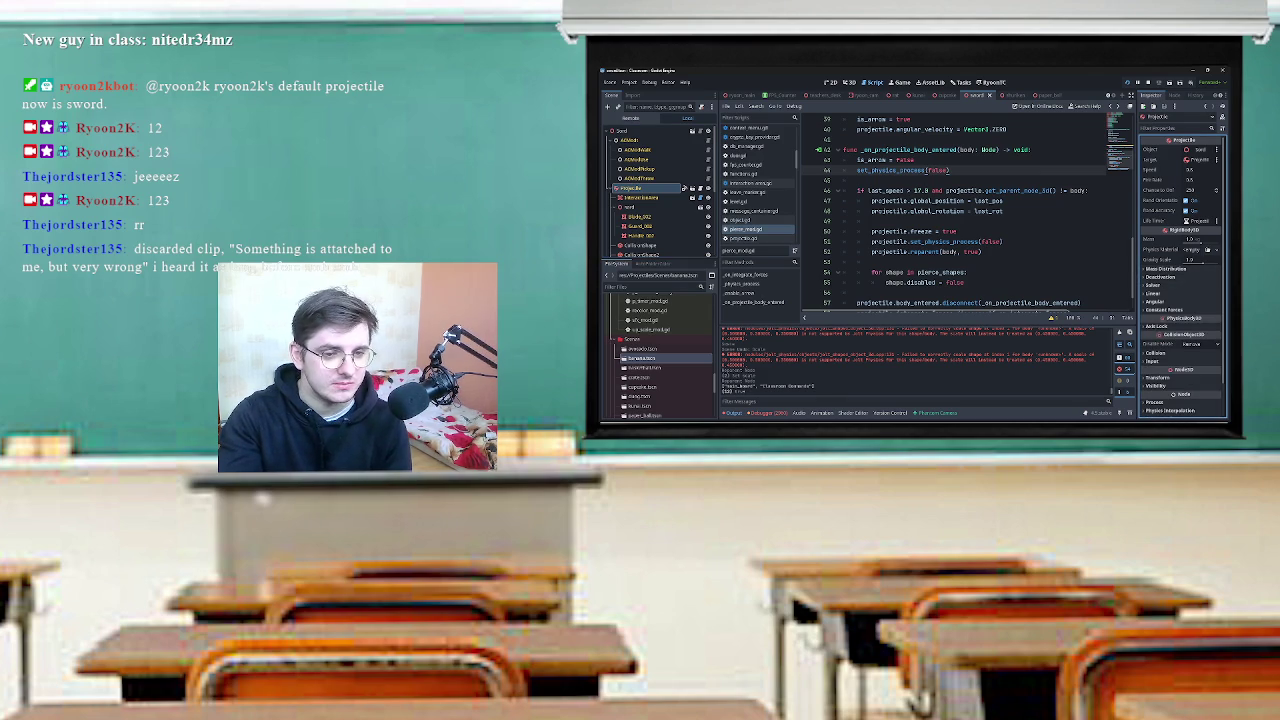
left_click(1155, 352)
scroll(1160, 330, "down", 3)
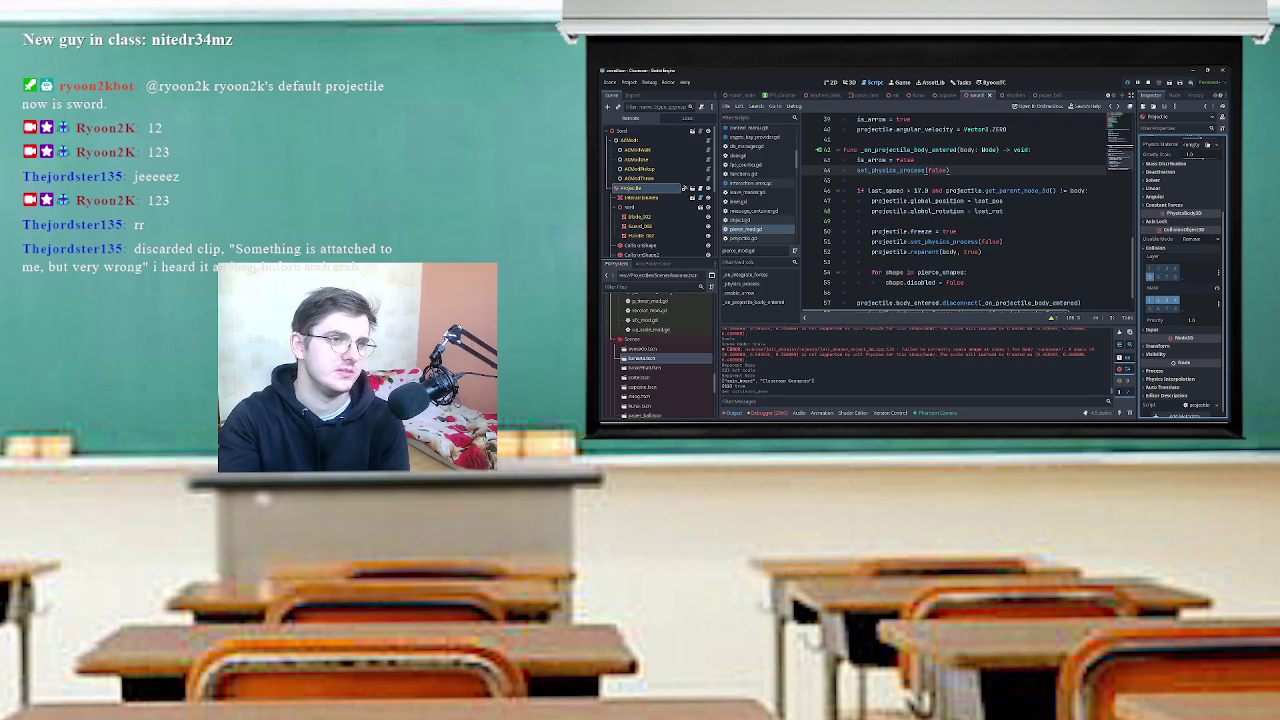
left_click(918, 96)
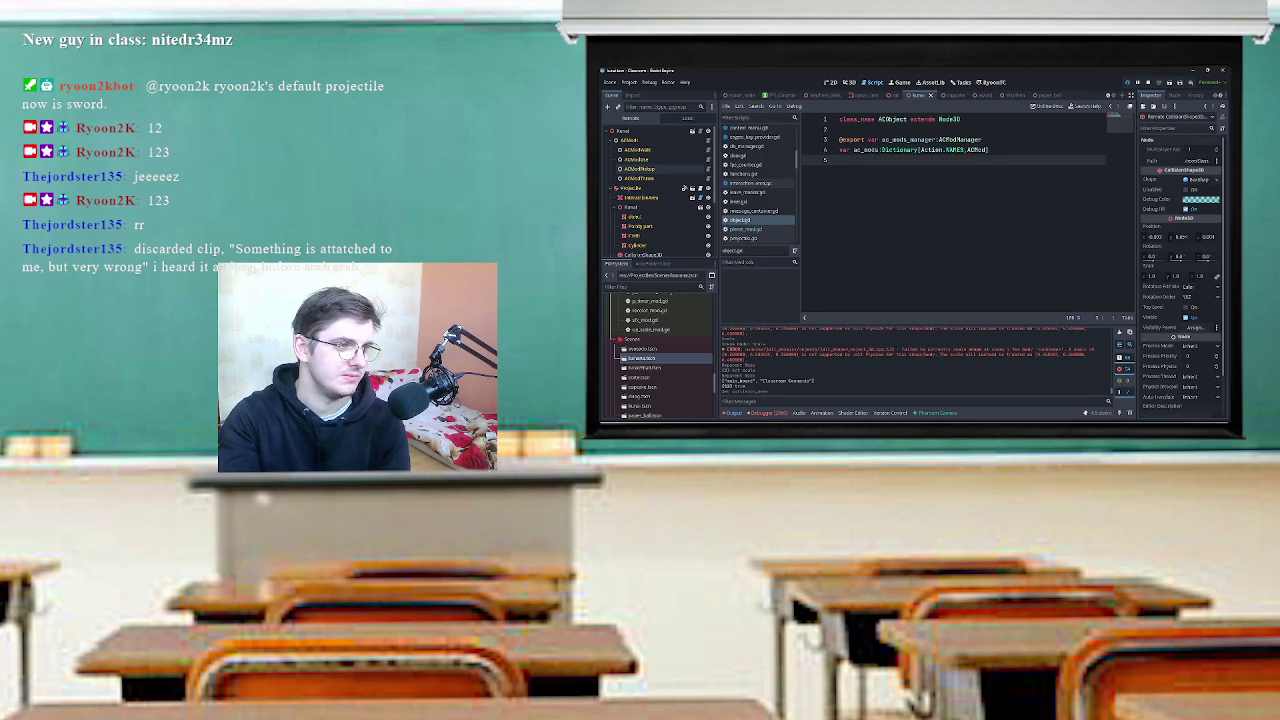
Select the Projectile body and reveal its collision layers and mask.
left_click(635, 188)
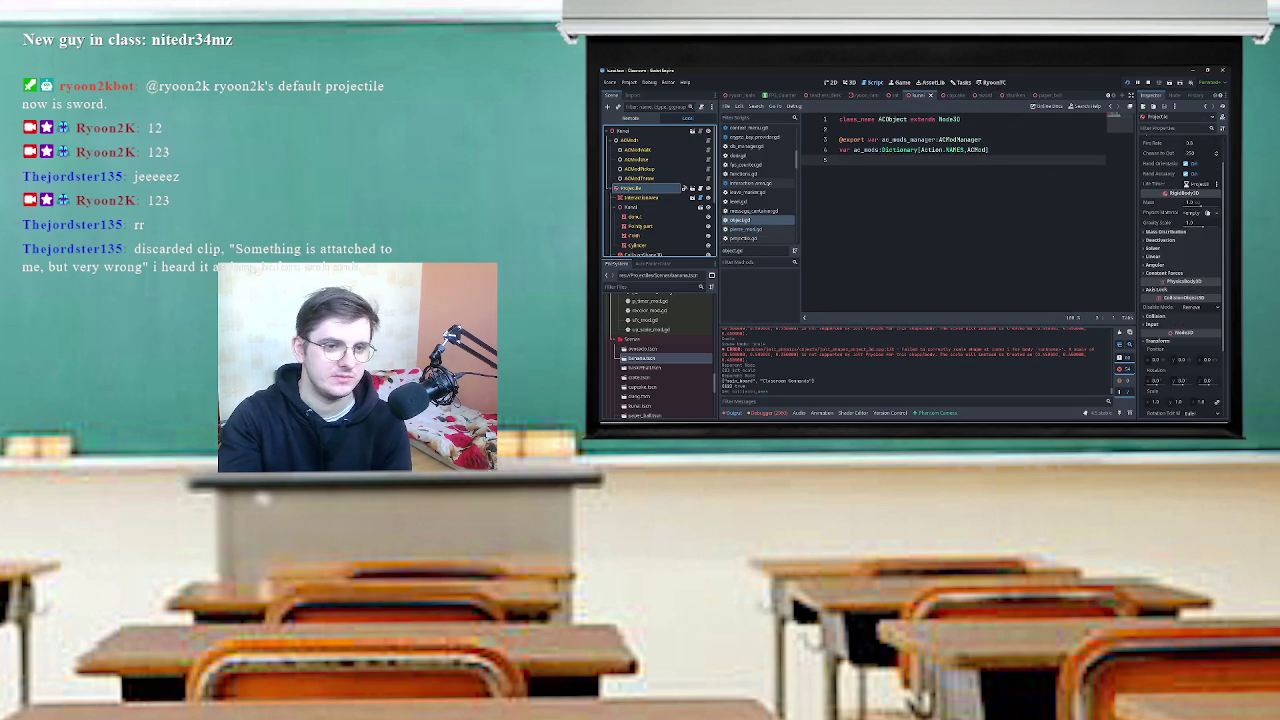
scroll(1180, 270, "down", 5)
left_click(1150, 228)
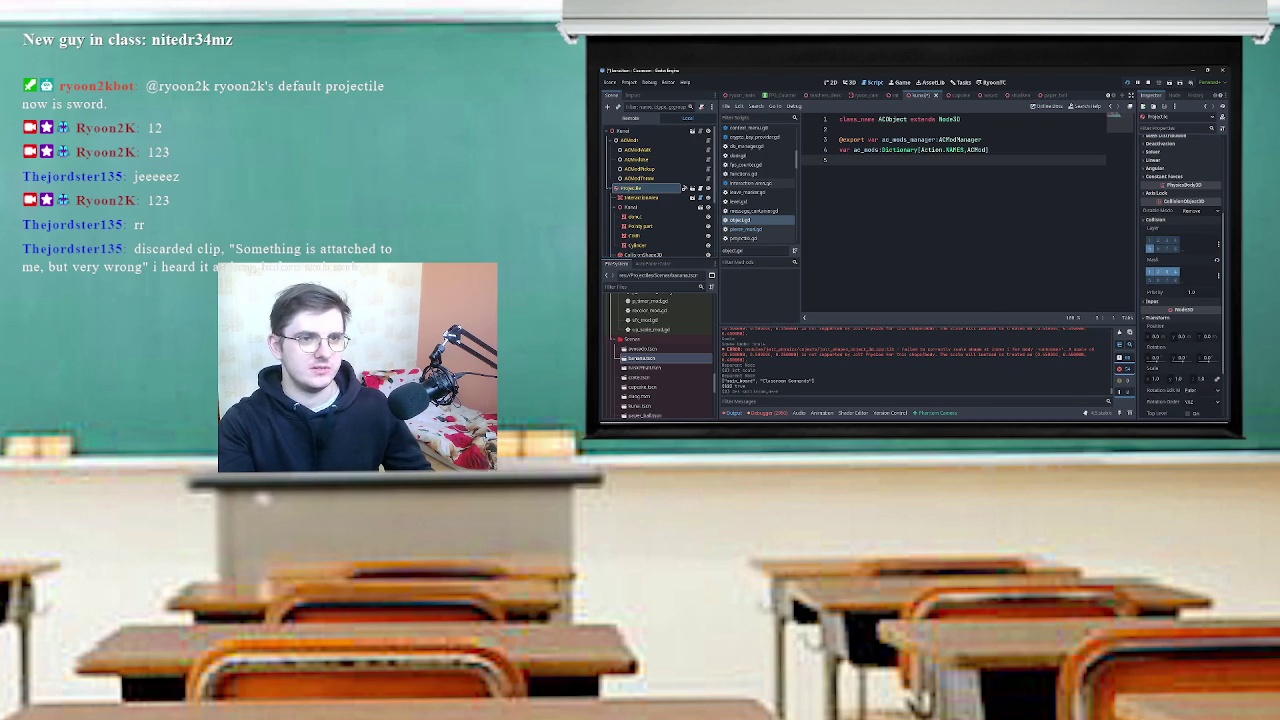
In the shuriken scene, select the Projectile body and expand its Collision settings.
left_click(1000, 95)
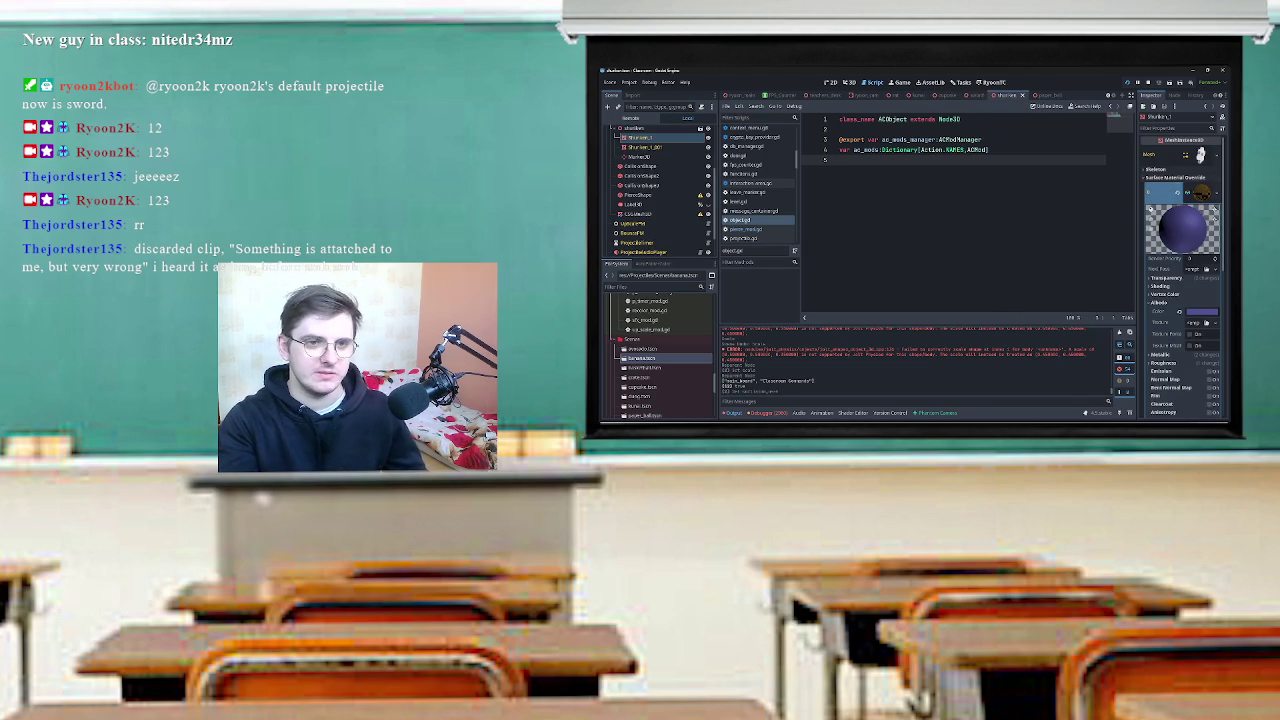
left_click(1150, 192)
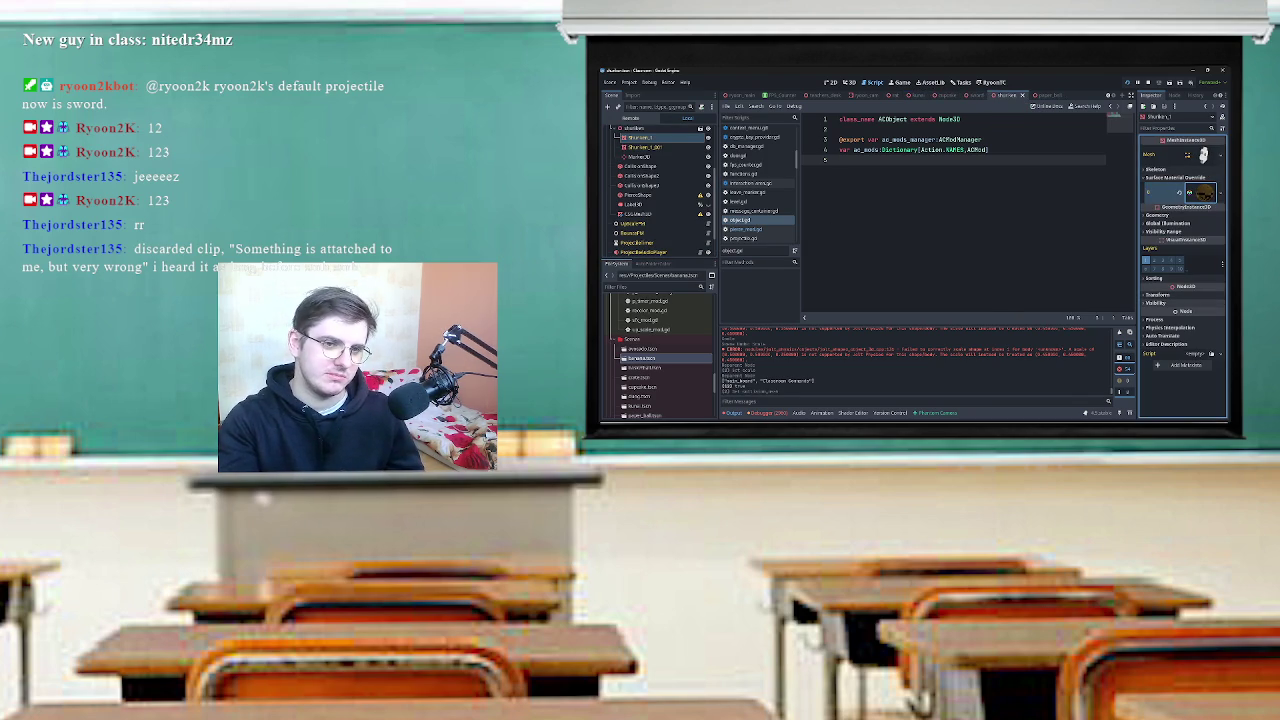
scroll(660, 190, "up", 2)
left_click(632, 157)
scroll(1183, 280, "down", 3)
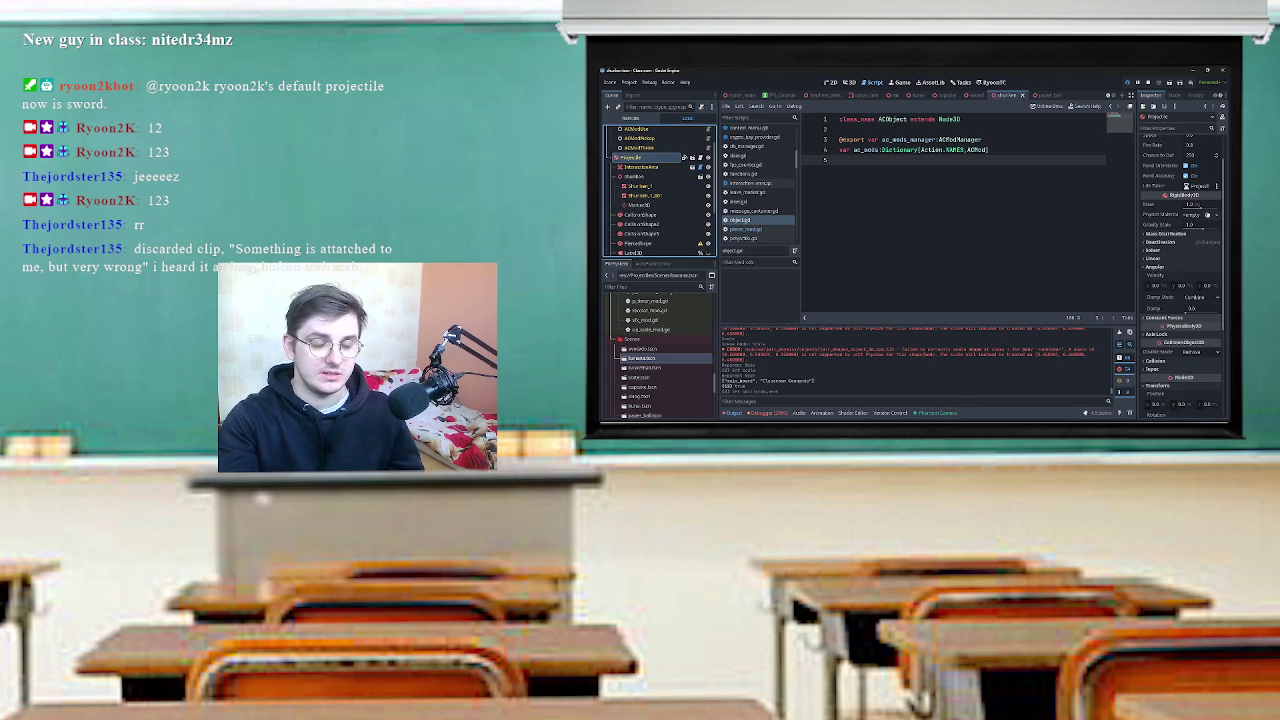
left_click(1183, 280)
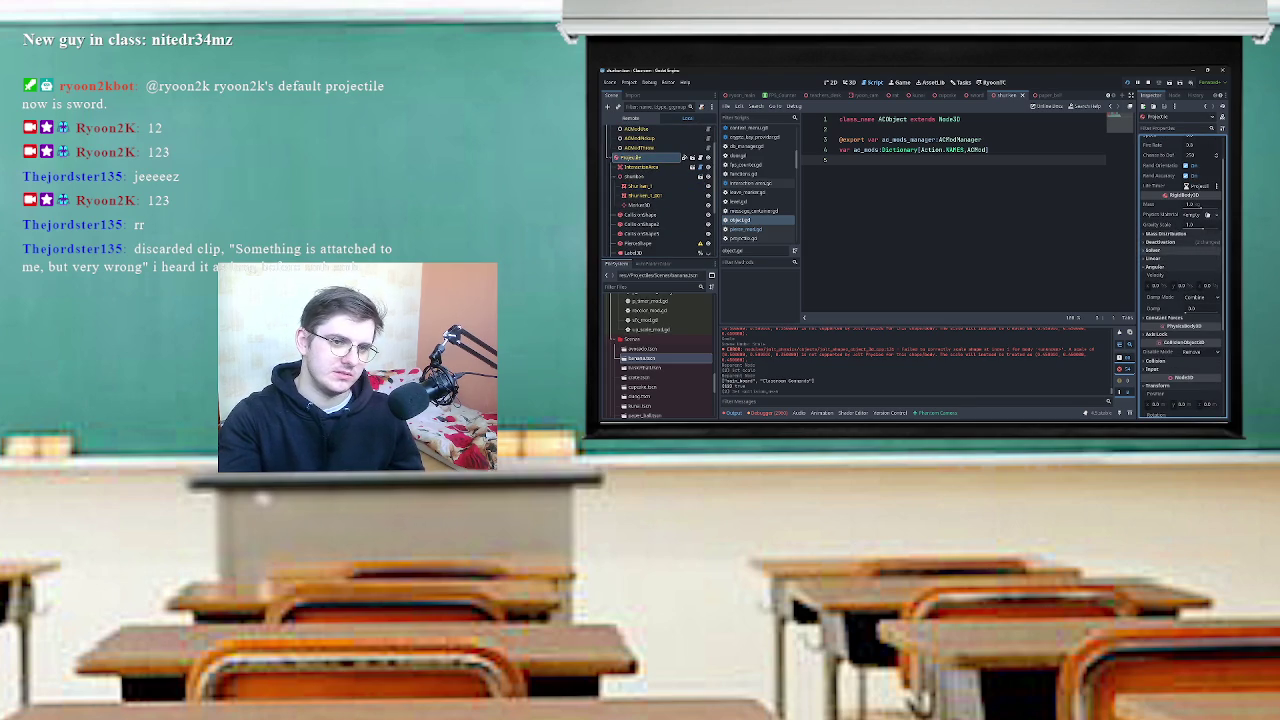
scroll(1183, 280, "down", 5)
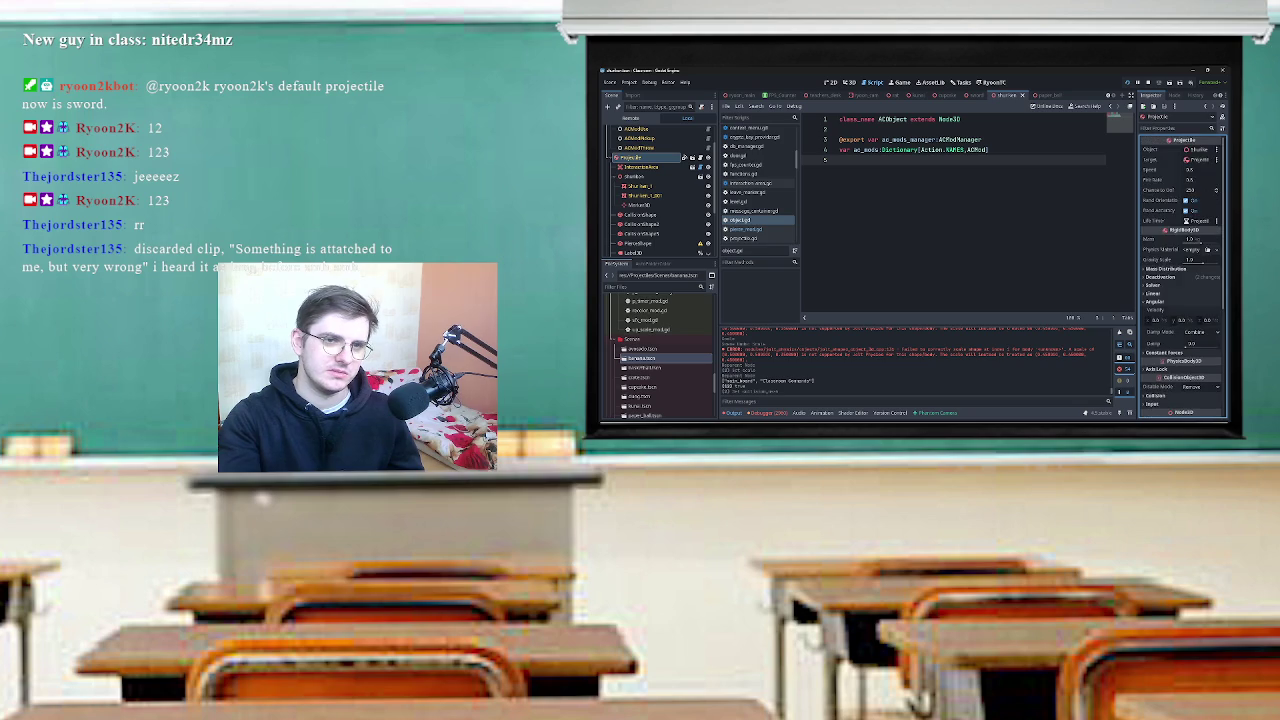
left_click(1158, 290)
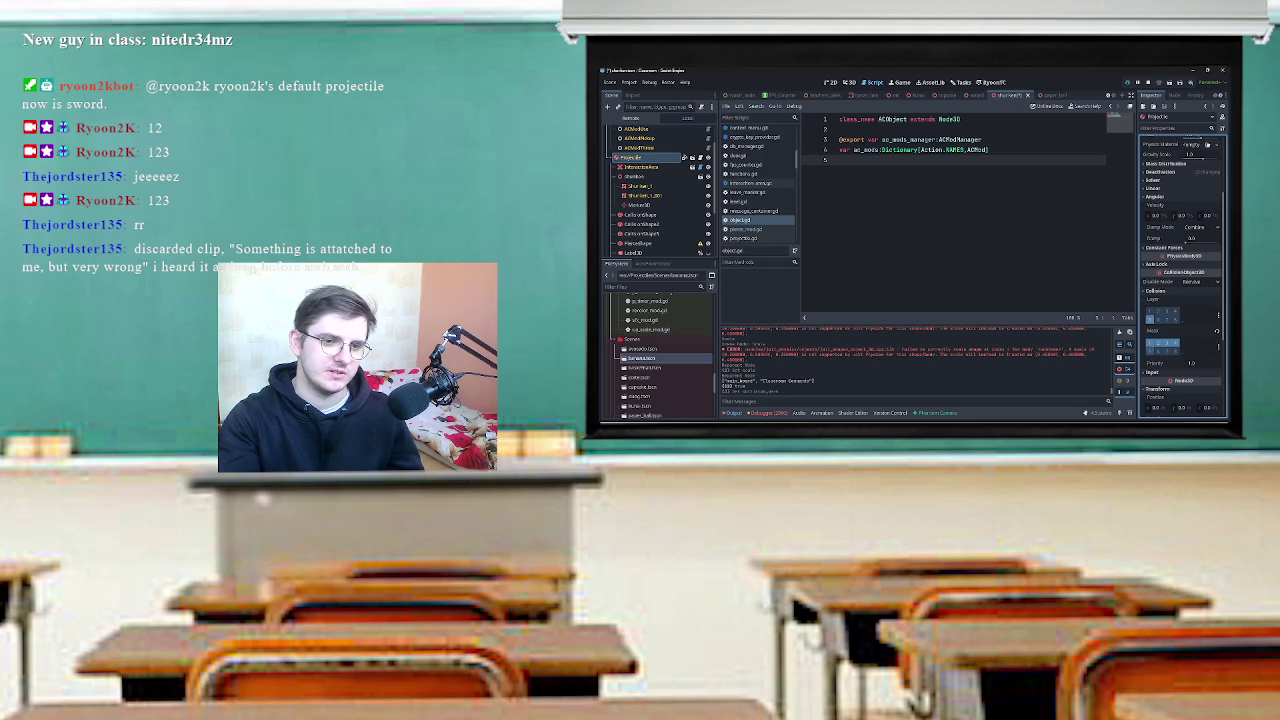
Save the shuriken scene and tick additional collision mask layers on Projectile.
key("ctrl+s")
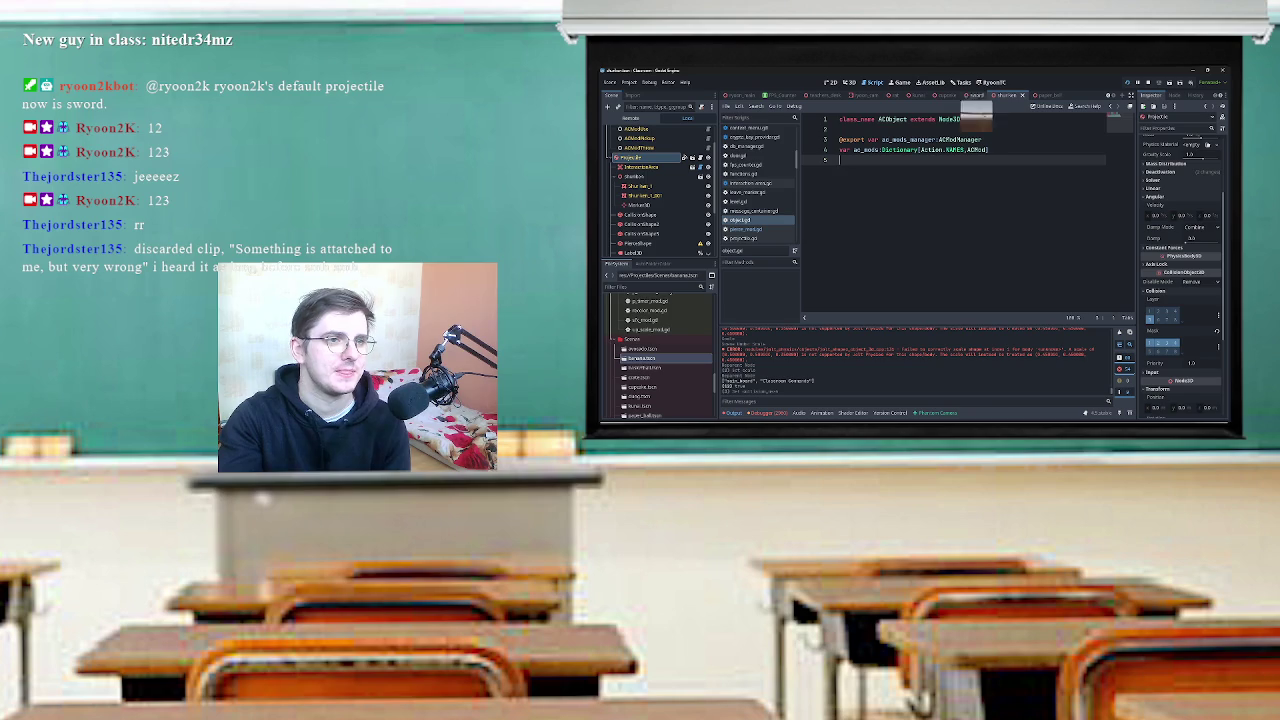
key("alt+Tab")
key("alt+Tab")
key("alt+Tab")
key("Escape")
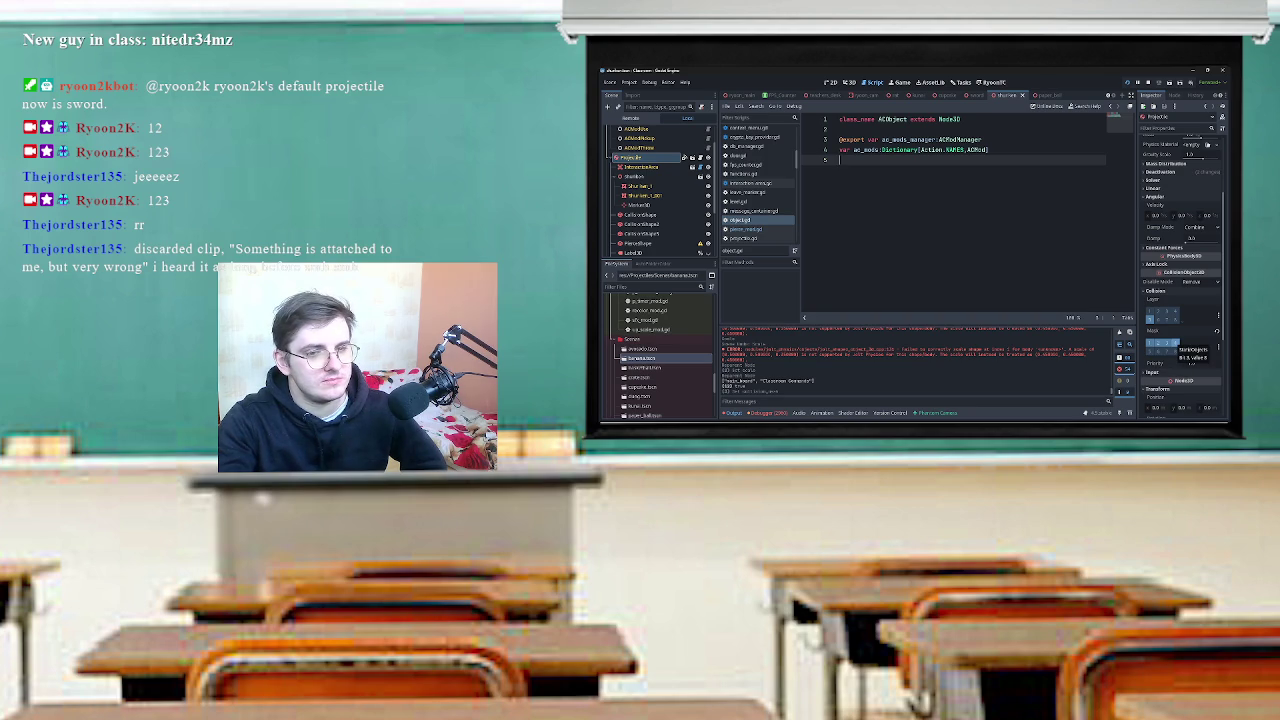
left_click(1162, 343)
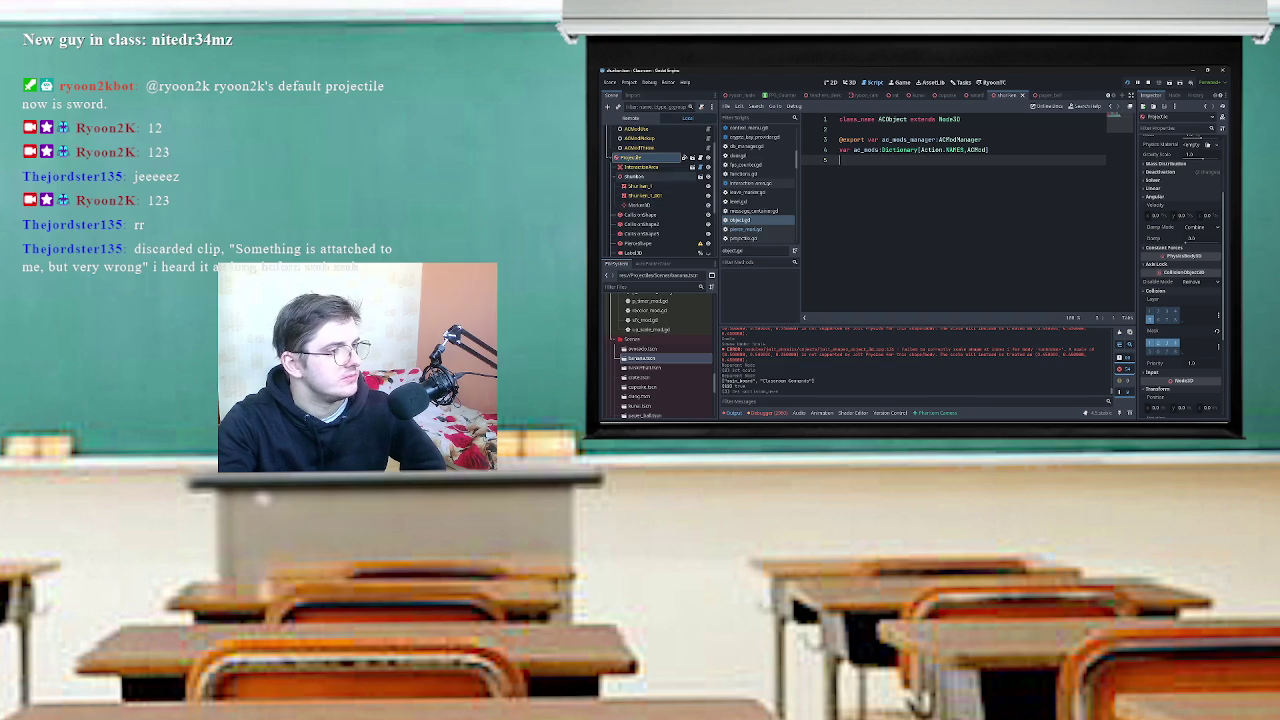
scroll(660, 190, "up", 2)
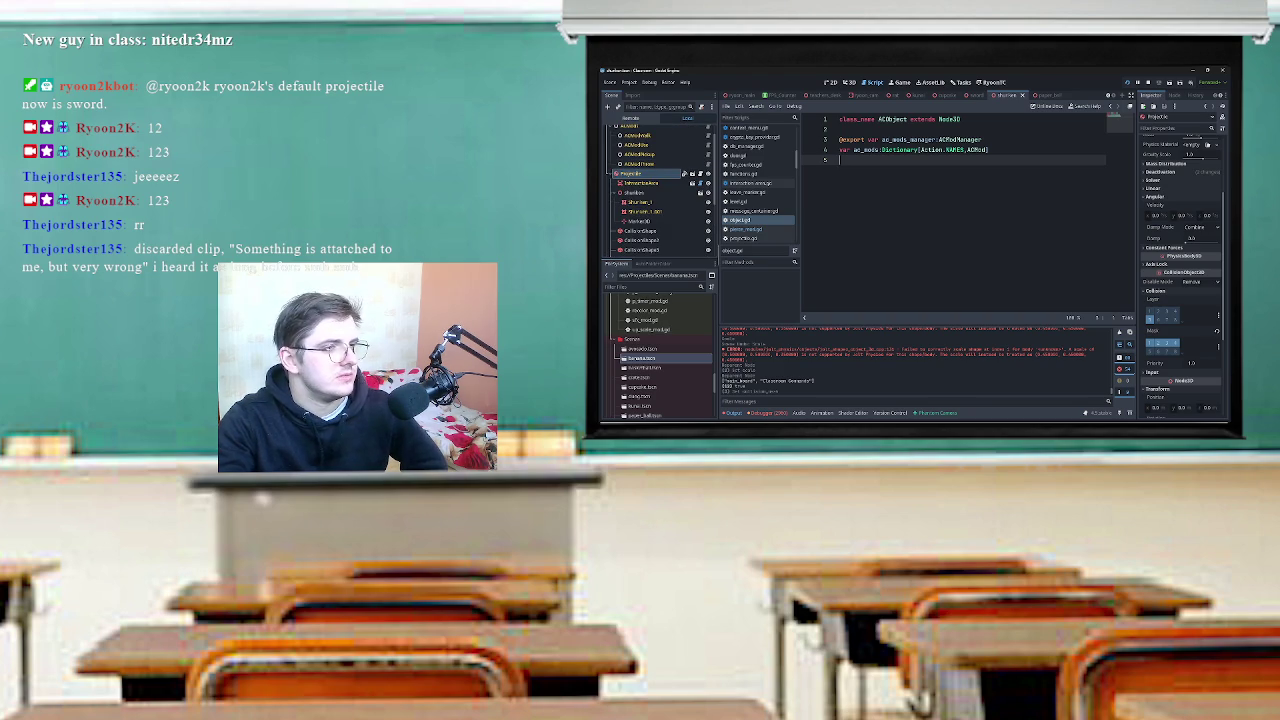
scroll(660, 190, "down", 5)
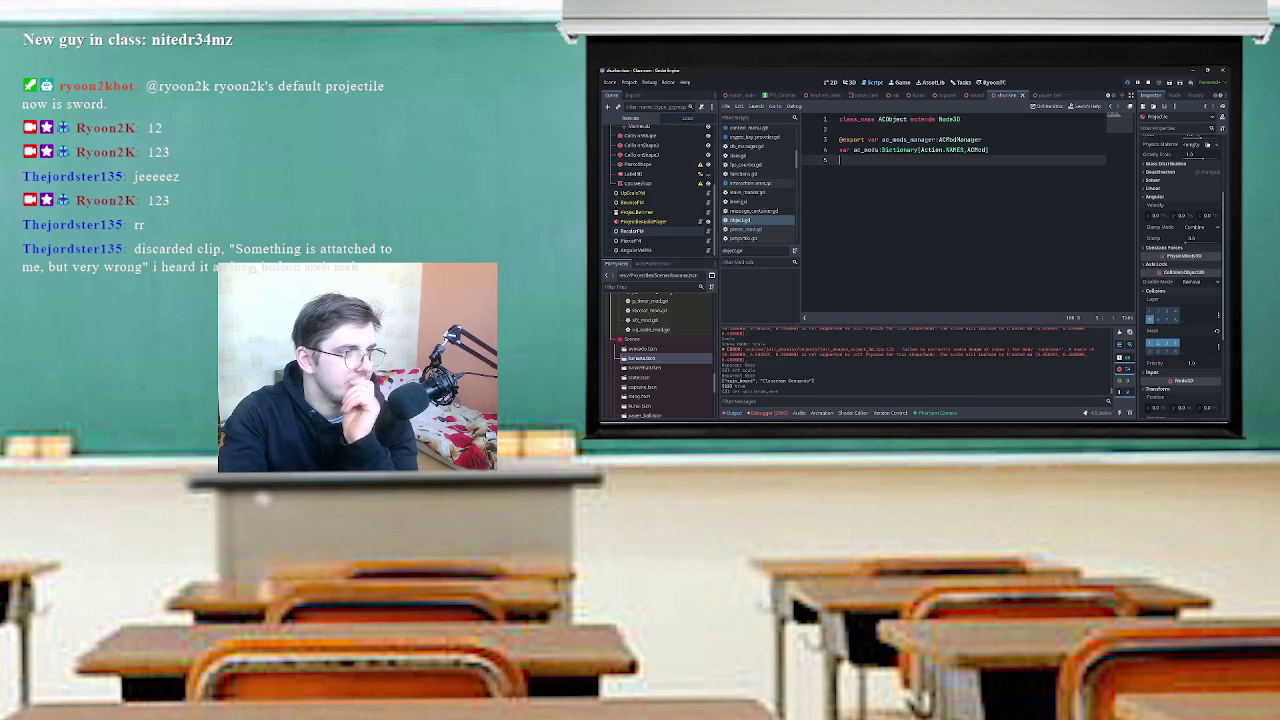
Check the PierceFM and RecolorFM modifier nodes and open pierce_mod.gd.
left_click(660, 231)
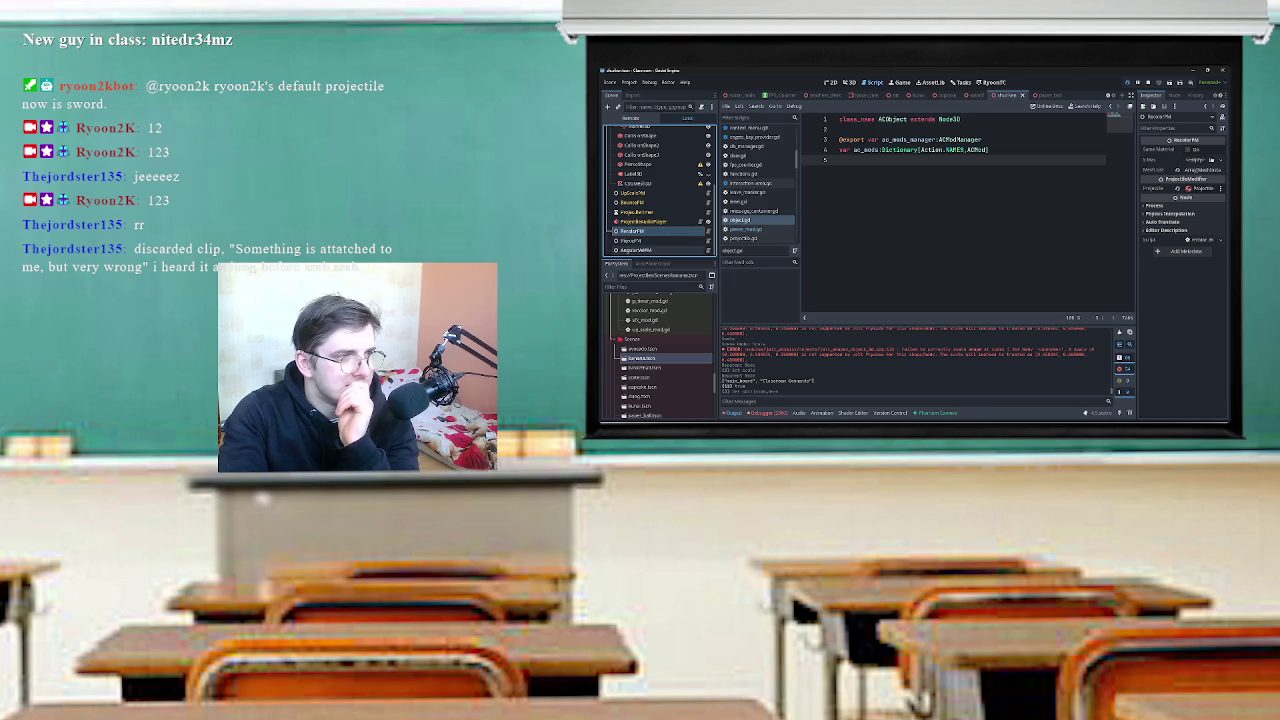
left_click(660, 241)
left_click(660, 231)
left_click(660, 241)
left_click(640, 231)
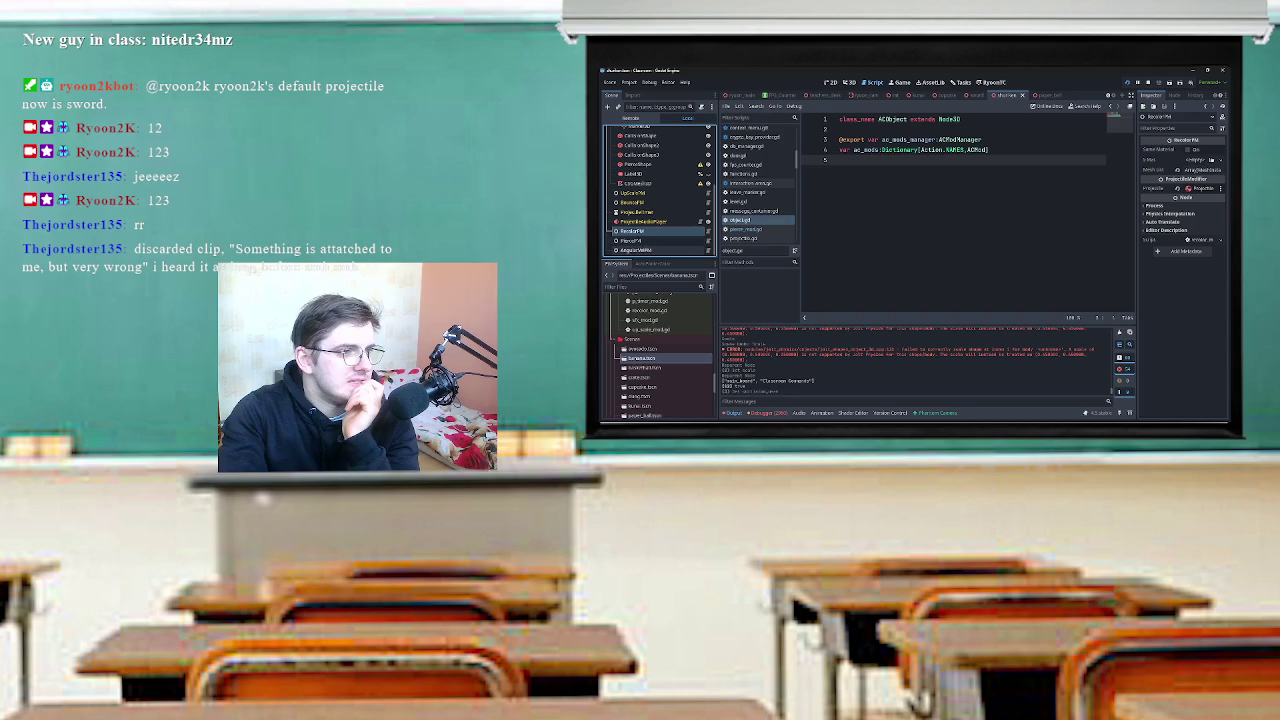
left_click(701, 241)
scroll(968, 212, "up", 2)
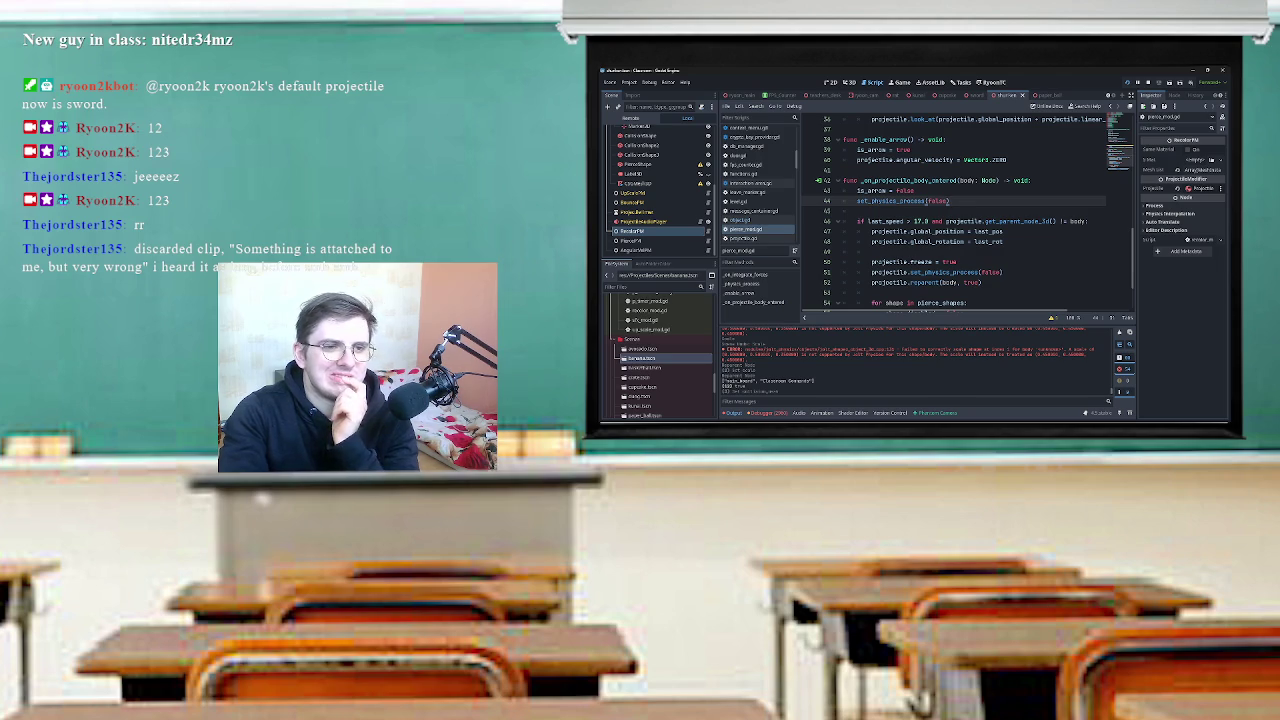
Shorten the call to get_parent() and cut the parent check from line 46's speed condition.
left_click_drag(1021, 221, 1050, 221)
key("BackSpace")
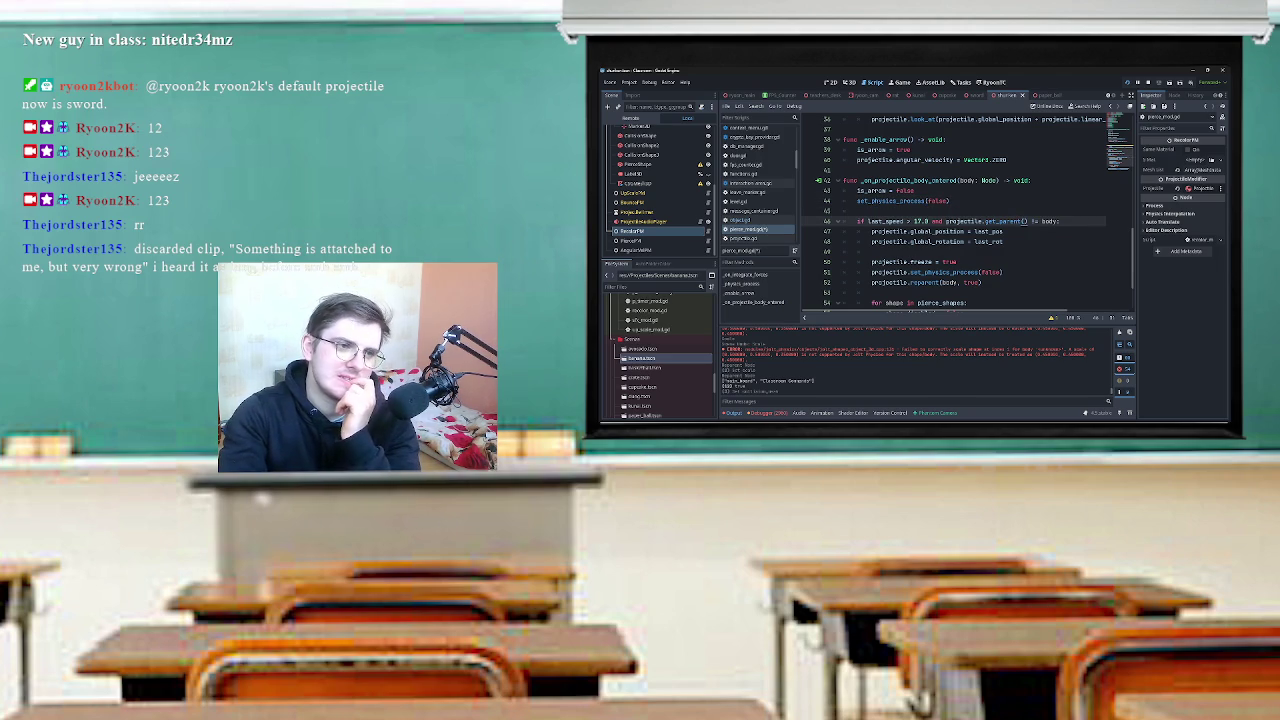
scroll(968, 212, "down", 2)
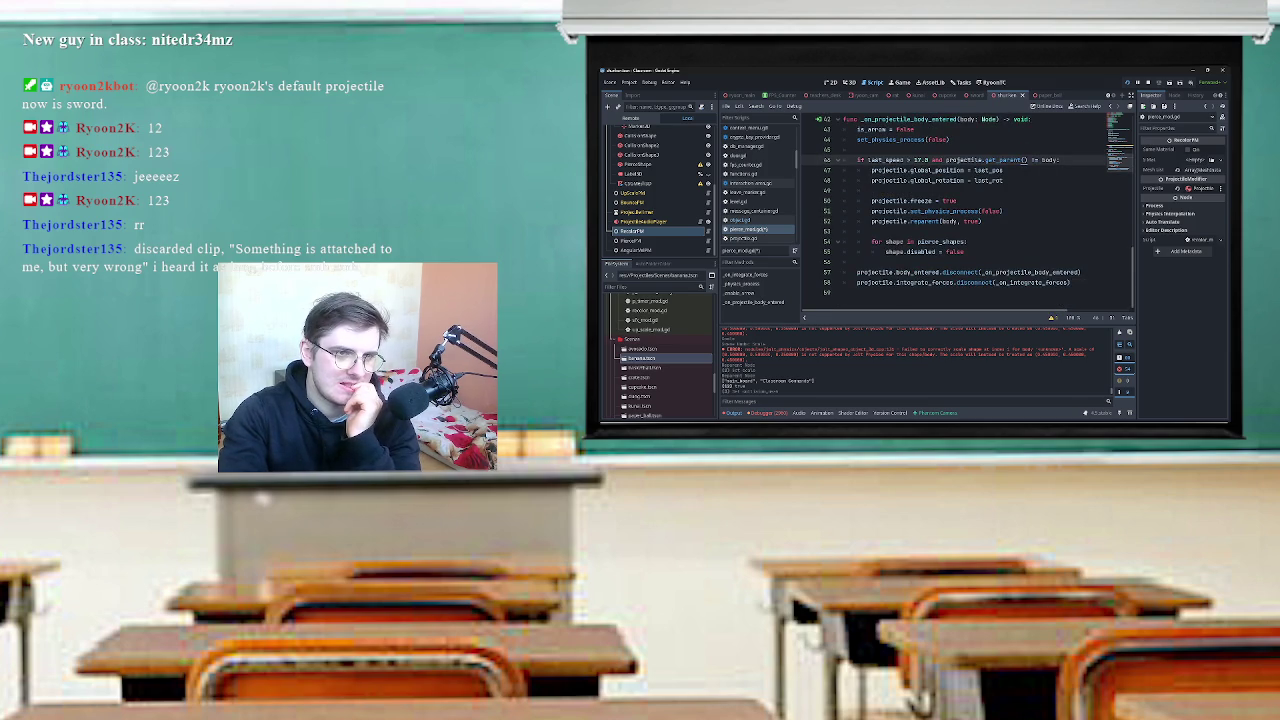
scroll(968, 212, "up", 1)
left_click_drag(1057, 190, 946, 190)
key("ctrl+c")
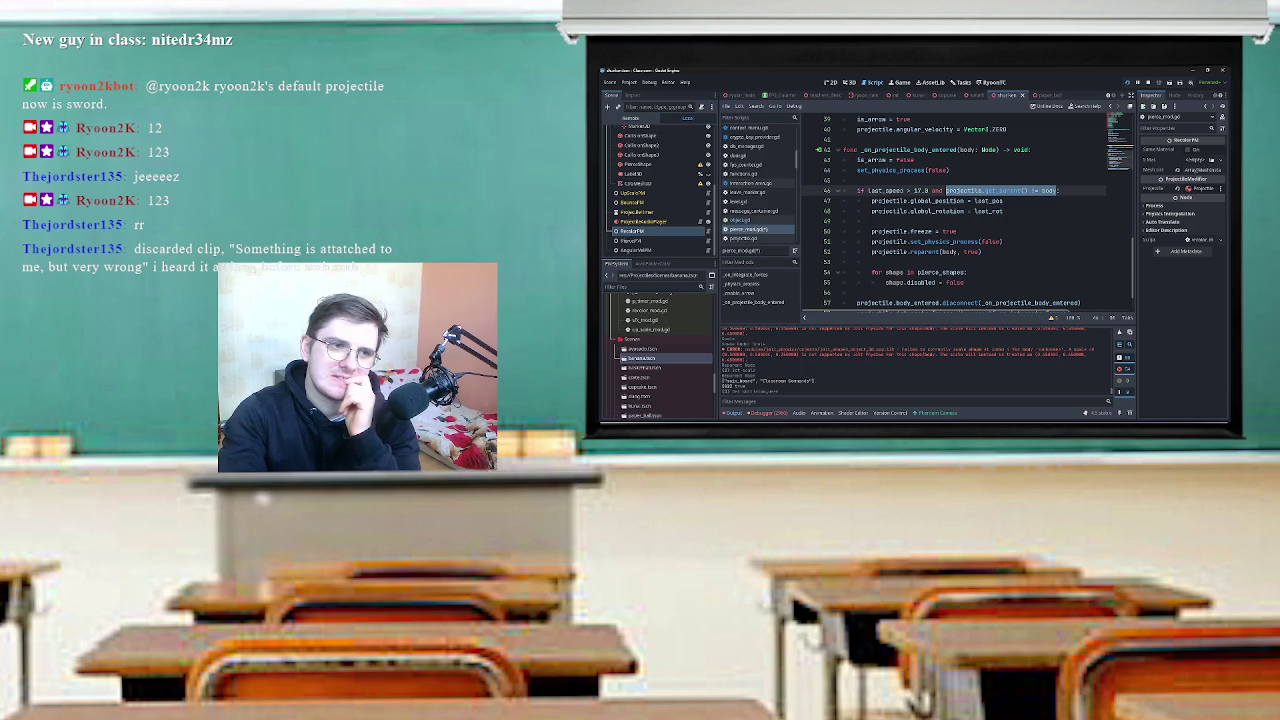
key("BackSpace")
key("BackSpace")
key("BackSpace")
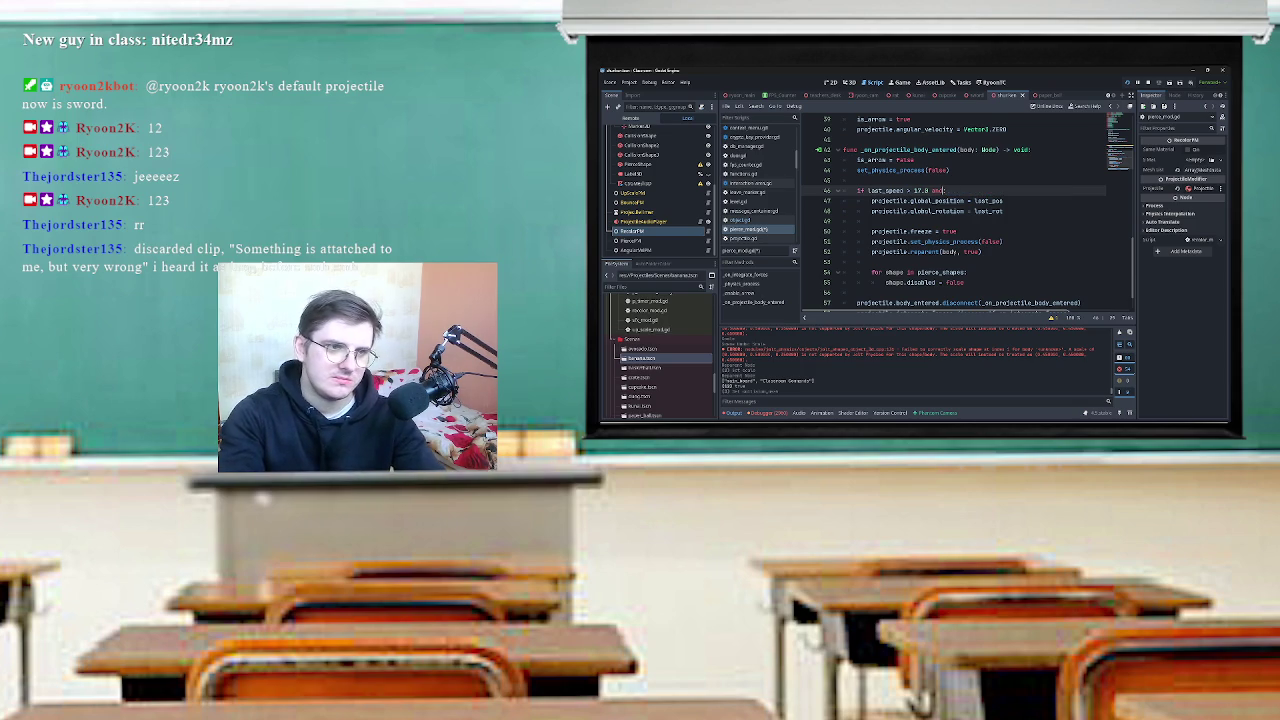
Try a line above is_arrow = false, discard it, and remove the parent check again.
key("Up")
key("Up")
key("Up")
key("Return")
key("Up")
type("projectile.change Thejordster135 sword")
key("ctrl+BackSpace")
key("ctrl+BackSpace")
key("ctrl+BackSpace")
key("BackSpace")
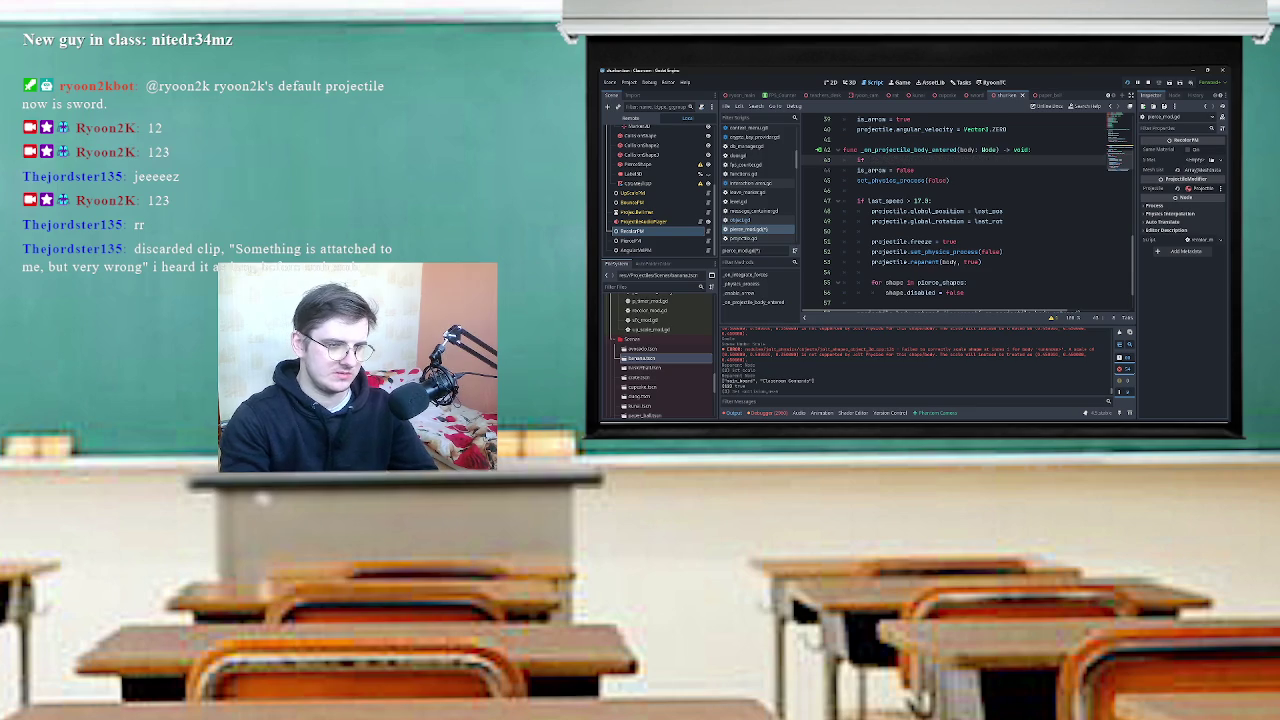
key("ctrl+z")
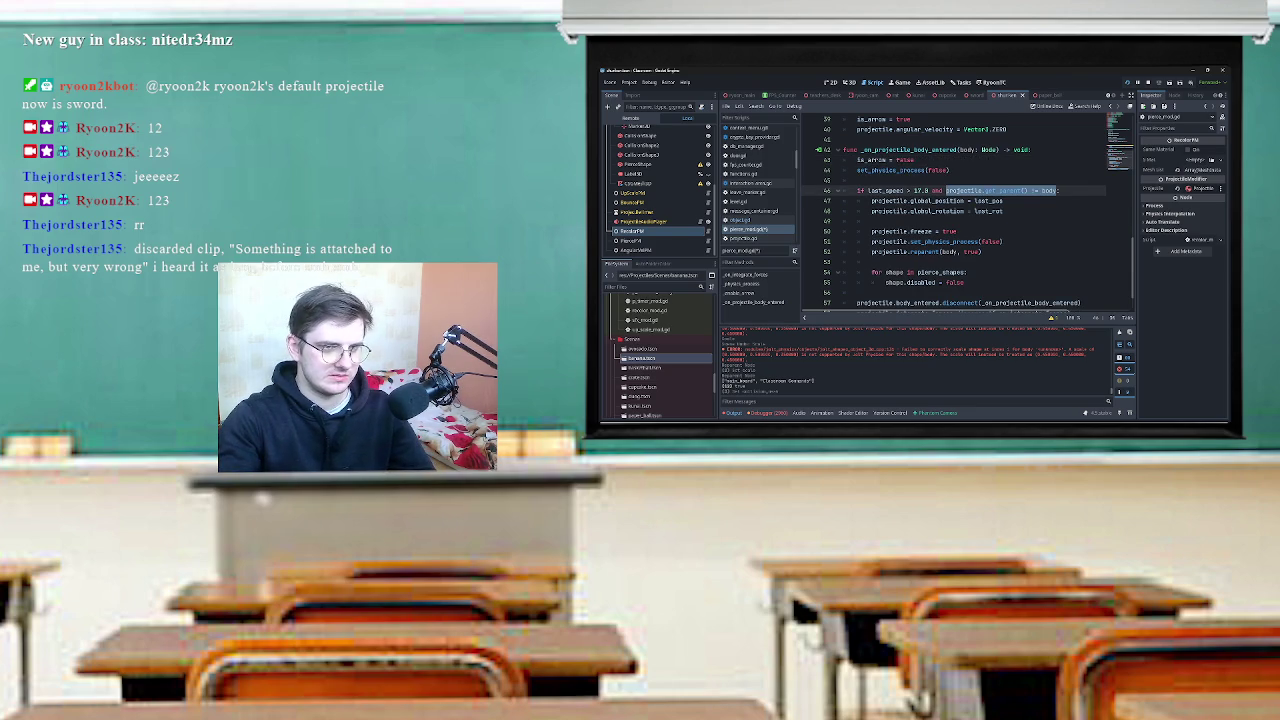
key("BackSpace")
key("BackSpace")
key("BackSpace")
key("BackSpace")
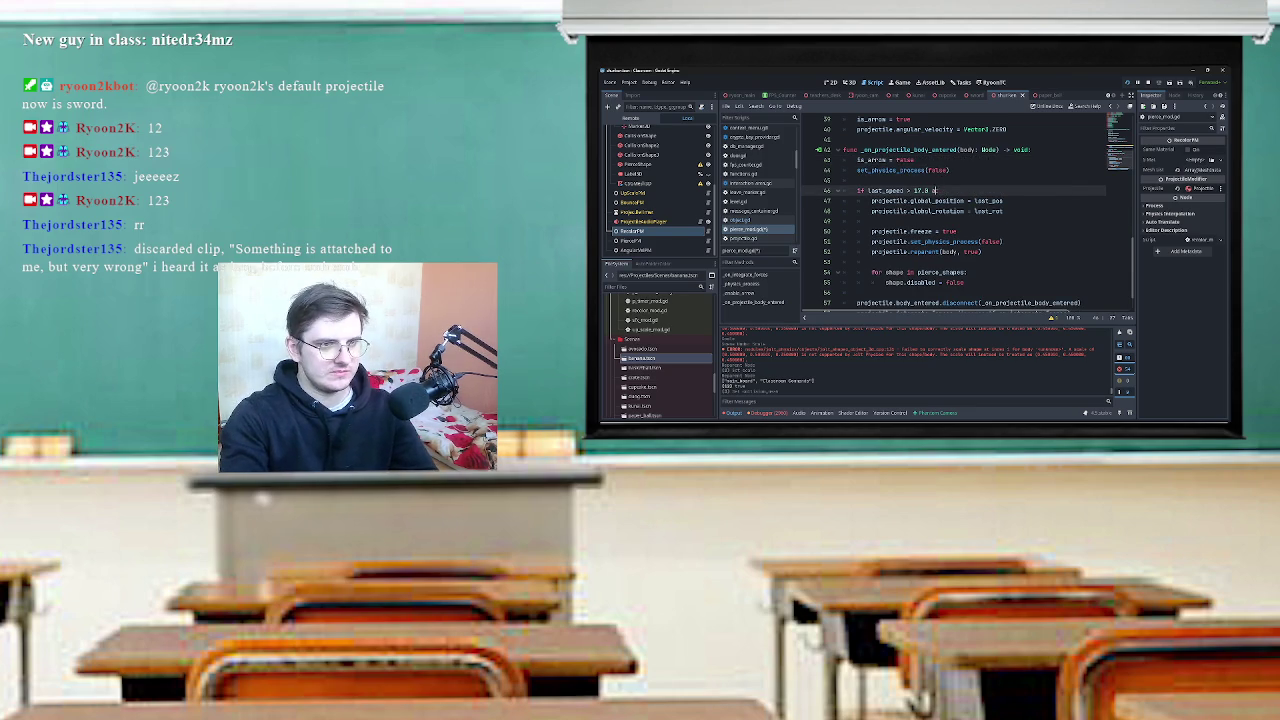
type(":")
Paste the parent check atop the handler with 'return', changing != to ==.
left_click(857, 159)
key("Return")
key("Up")
key("ctrl+v")
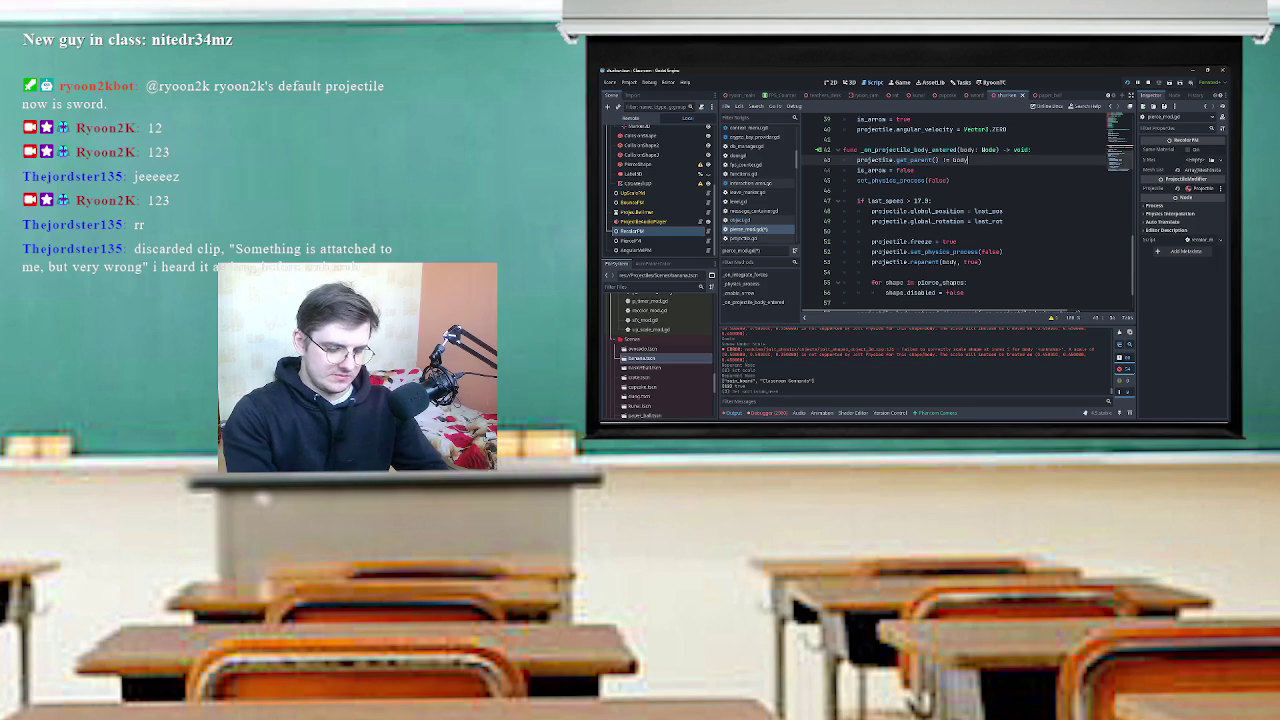
type(": return")
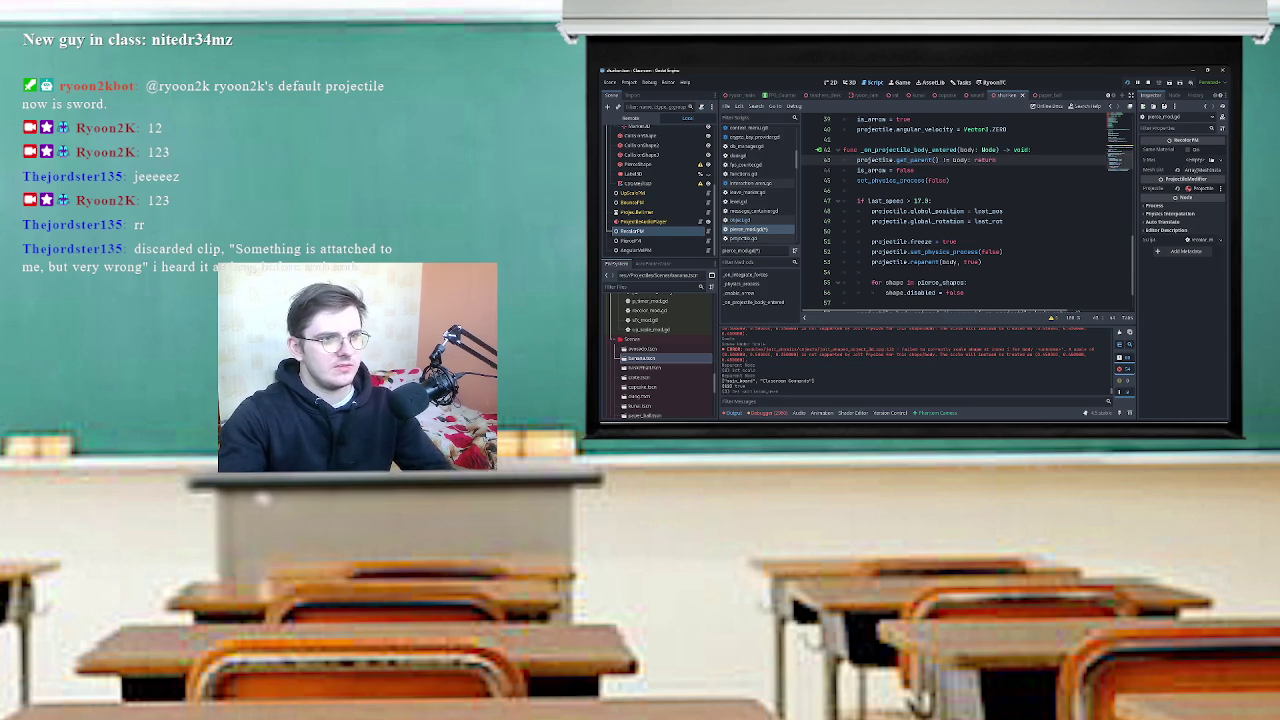
key("Return")
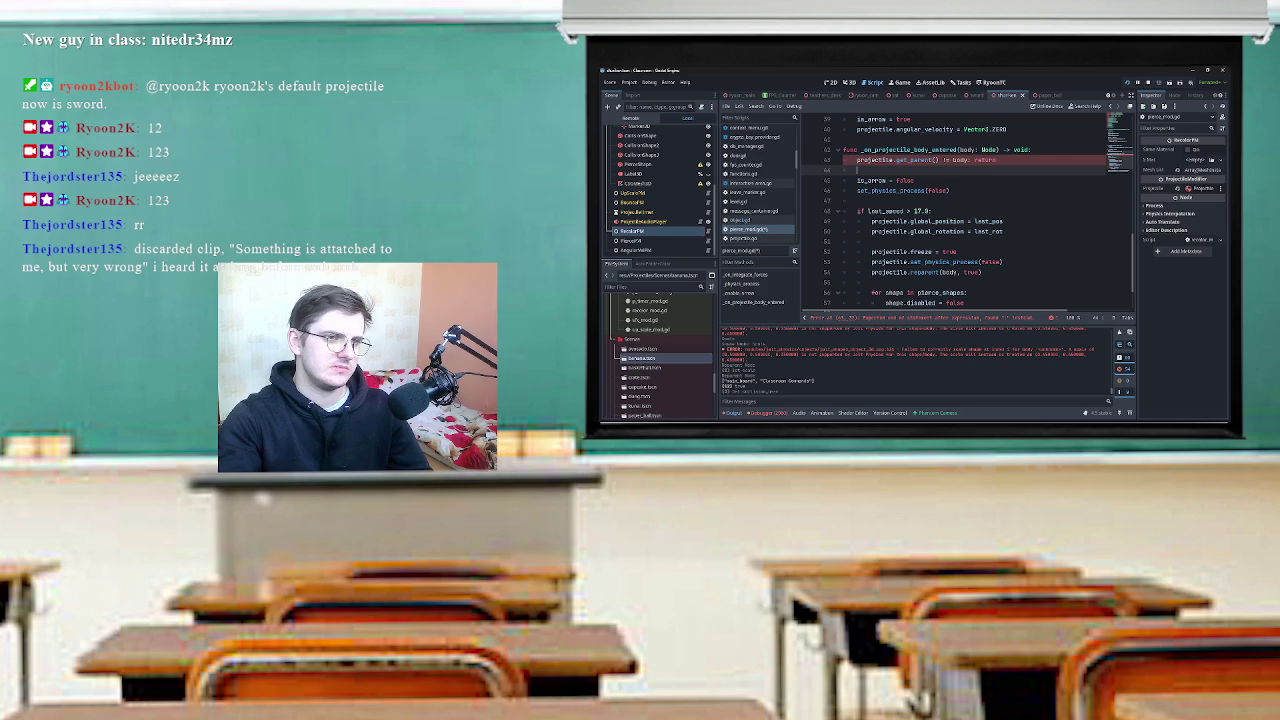
left_click(945, 160)
key("BackSpace")
type("=")
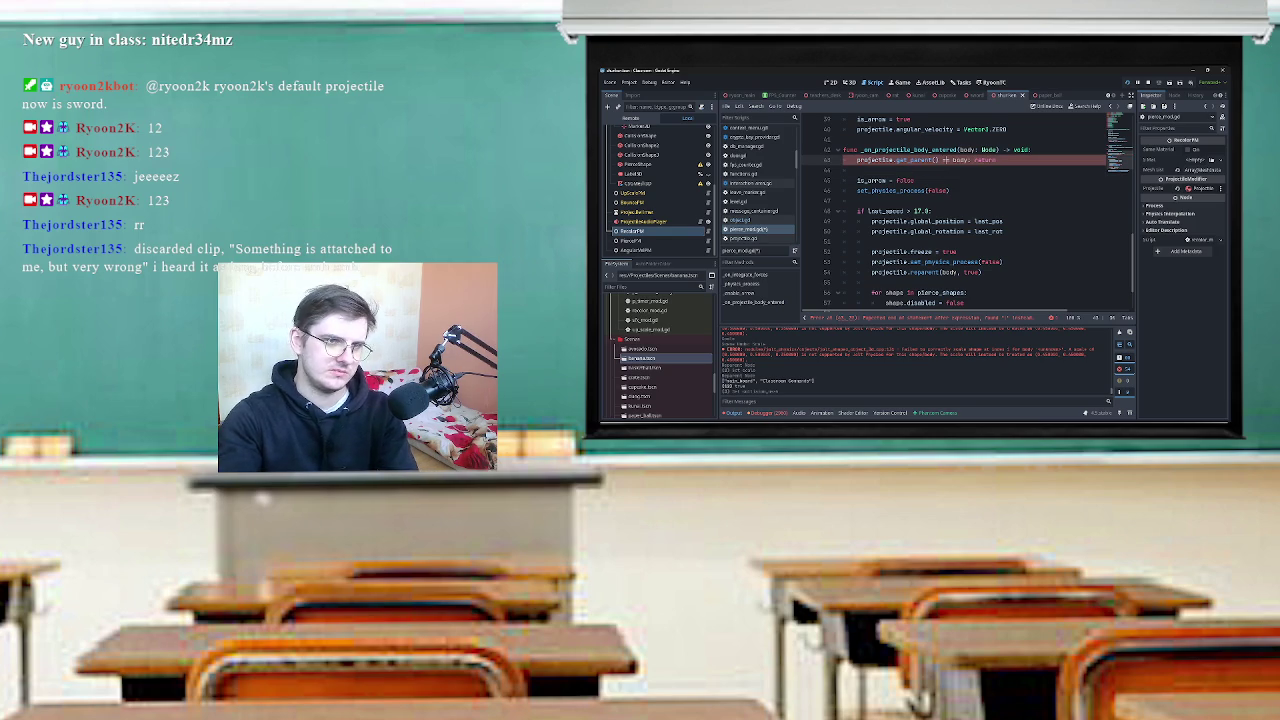
key("Escape")
key("Home")
Prefix the guard line with 'if' and review the handler.
type("if")
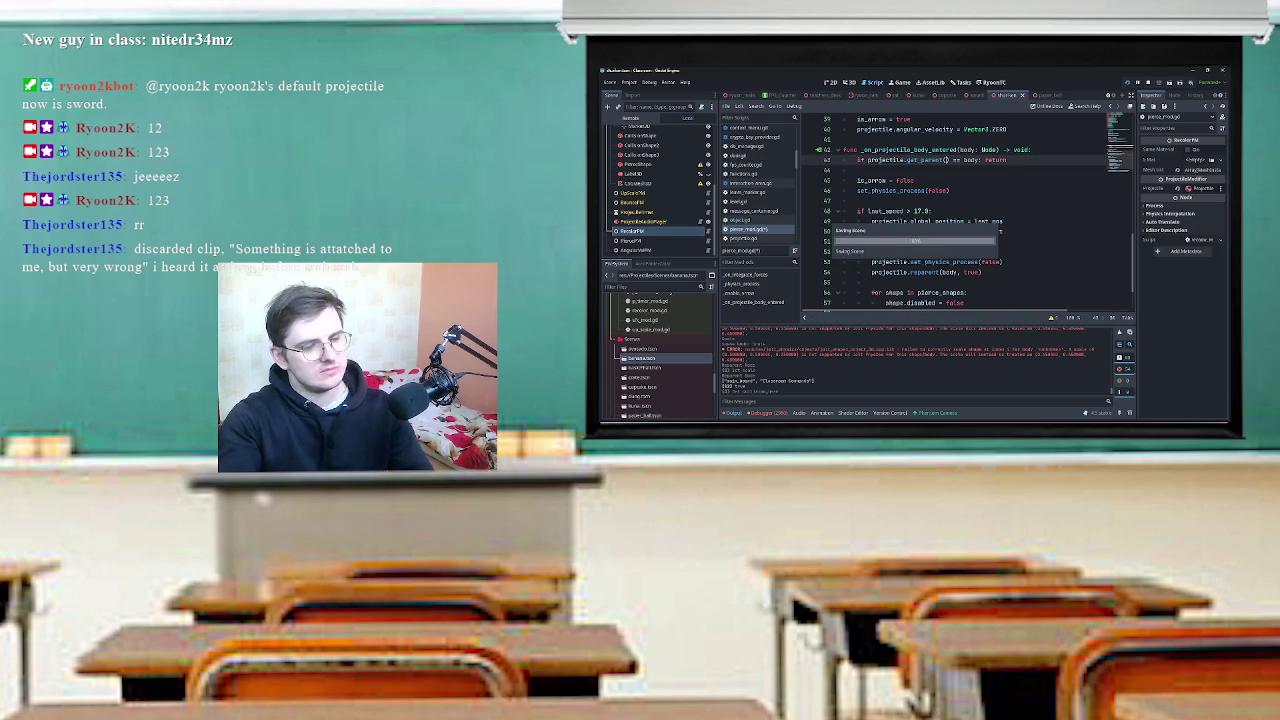
scroll(968, 217, "up", 2)
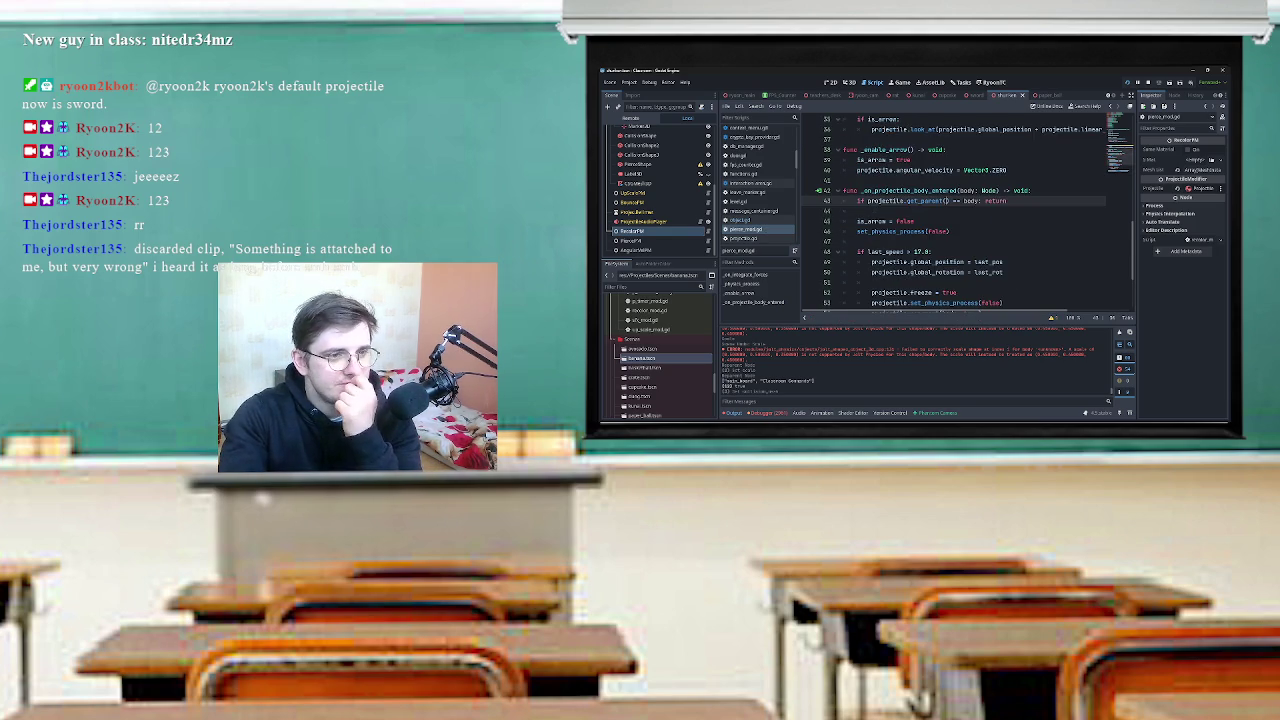
scroll(968, 217, "down", 3)
scroll(968, 217, "up", 3)
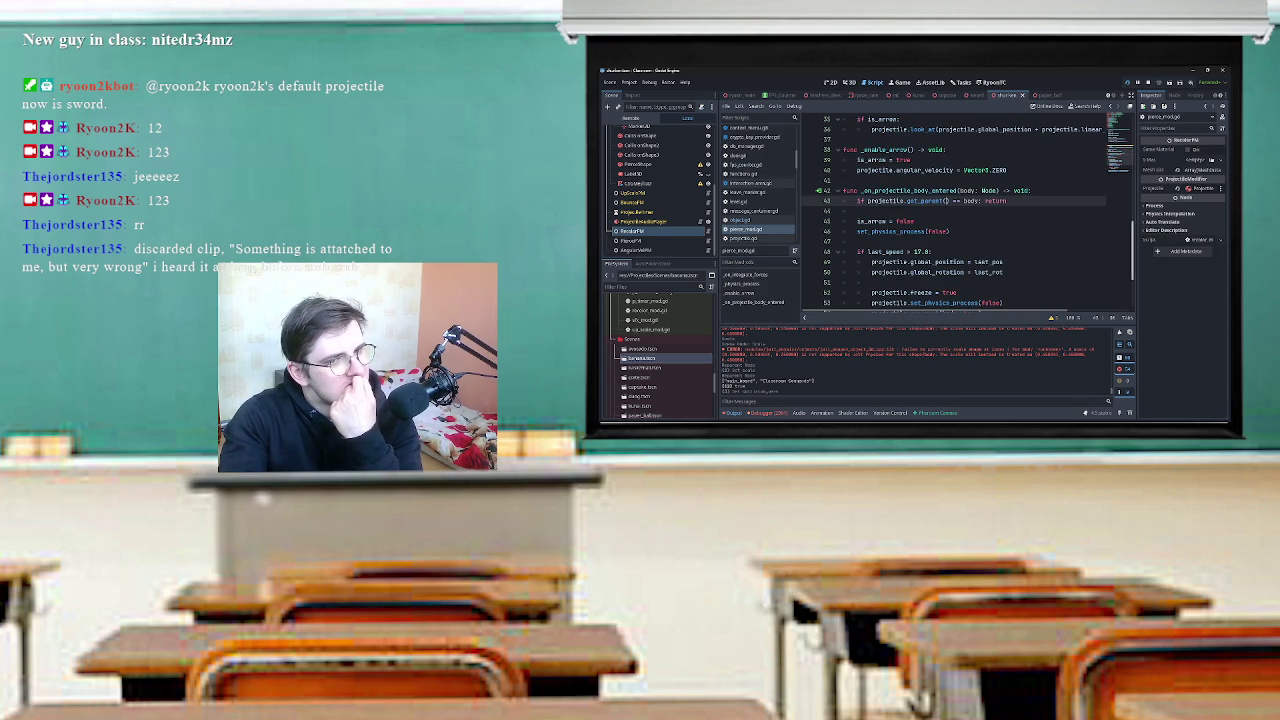
scroll(968, 213, "down", 2)
scroll(968, 213, "down", 1)
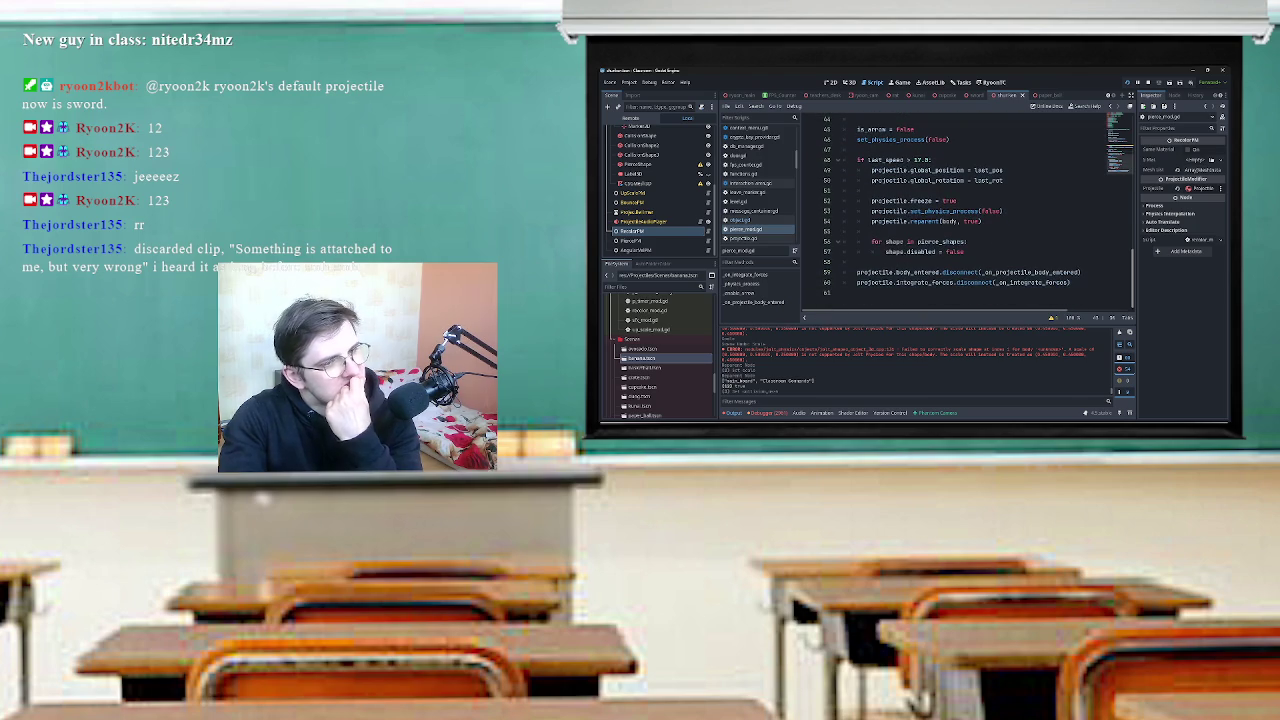
scroll(968, 213, "up", 1)
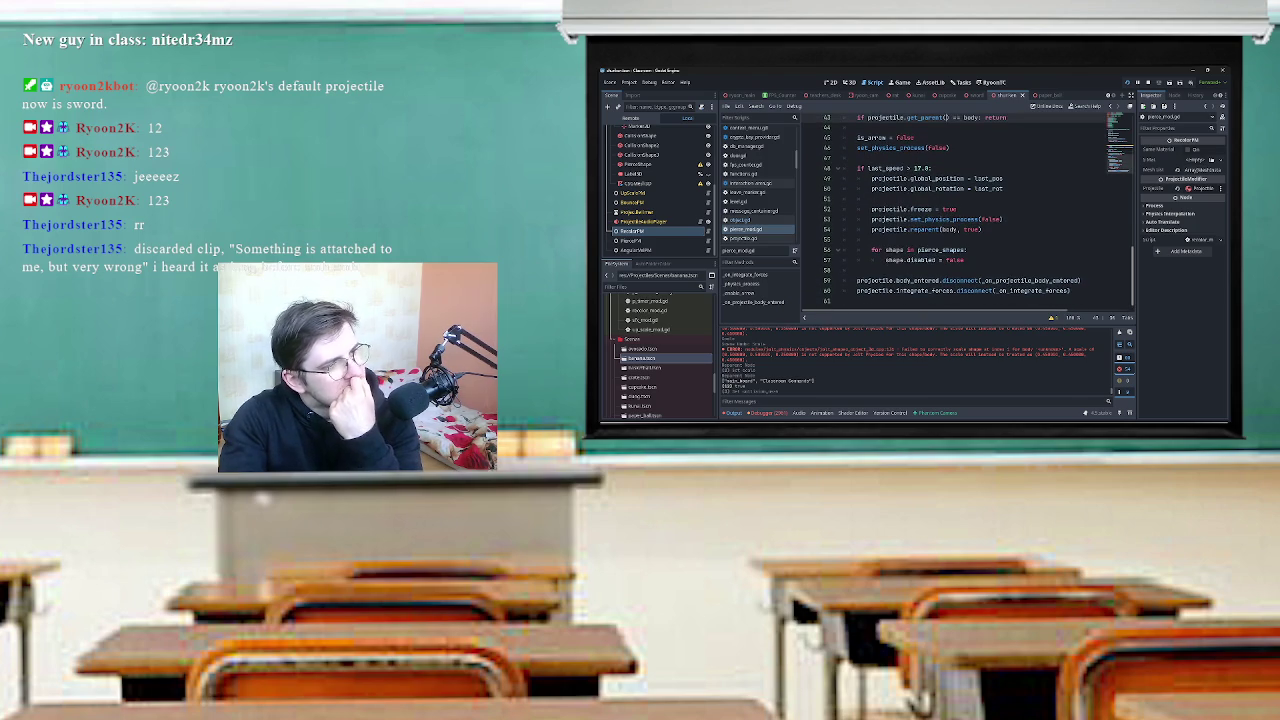
scroll(968, 213, "up", 1)
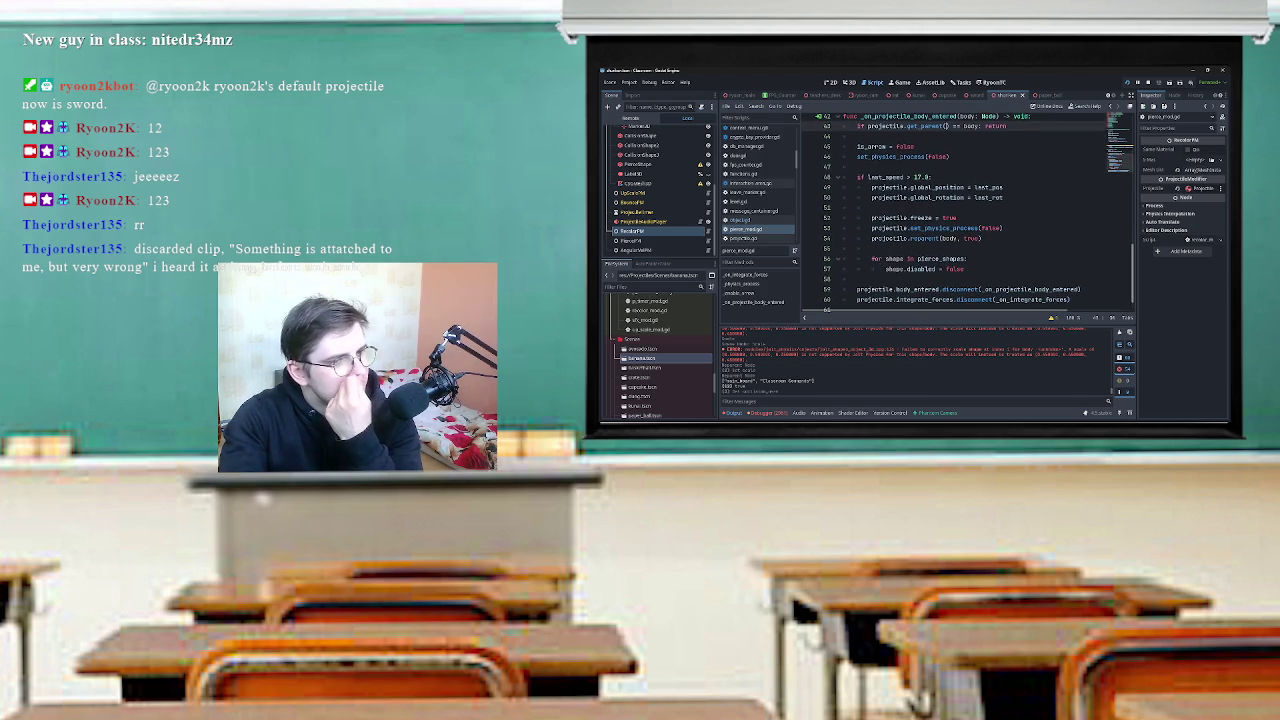
scroll(968, 213, "up", 2)
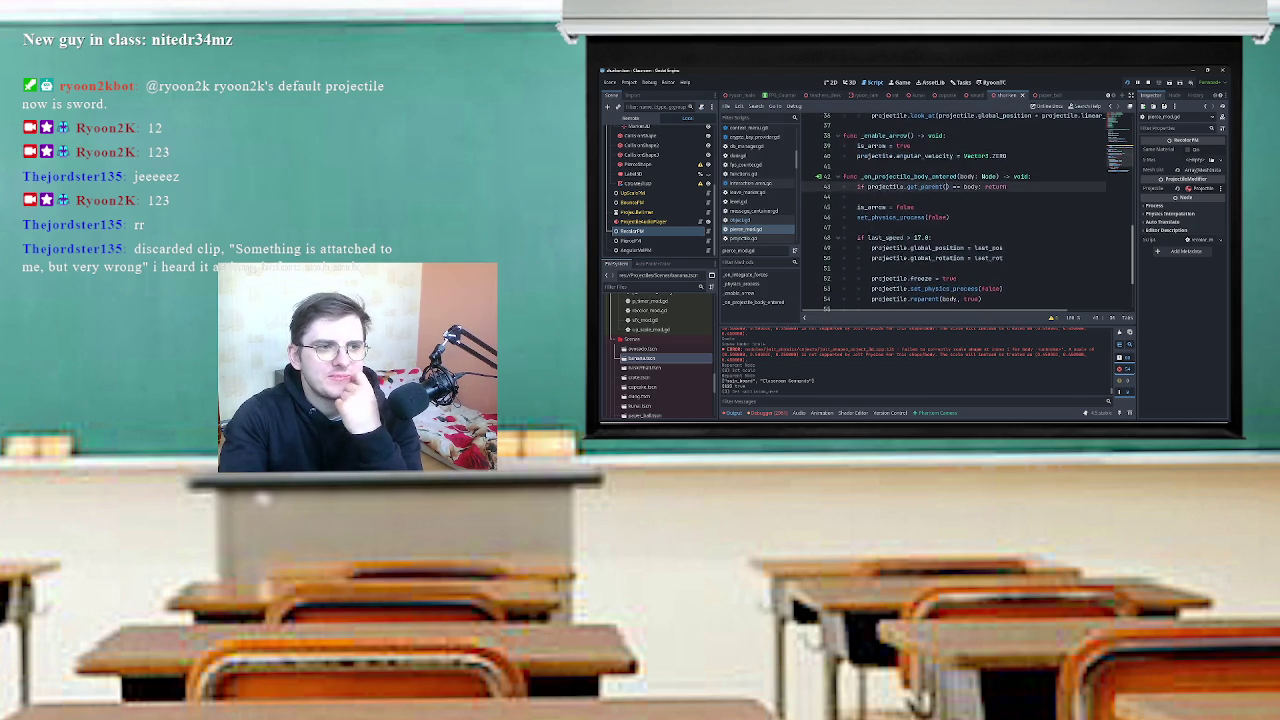
Start a projectile.set line below the guard and copy the Projectile's Collision Mask property.
left_click(950, 197)
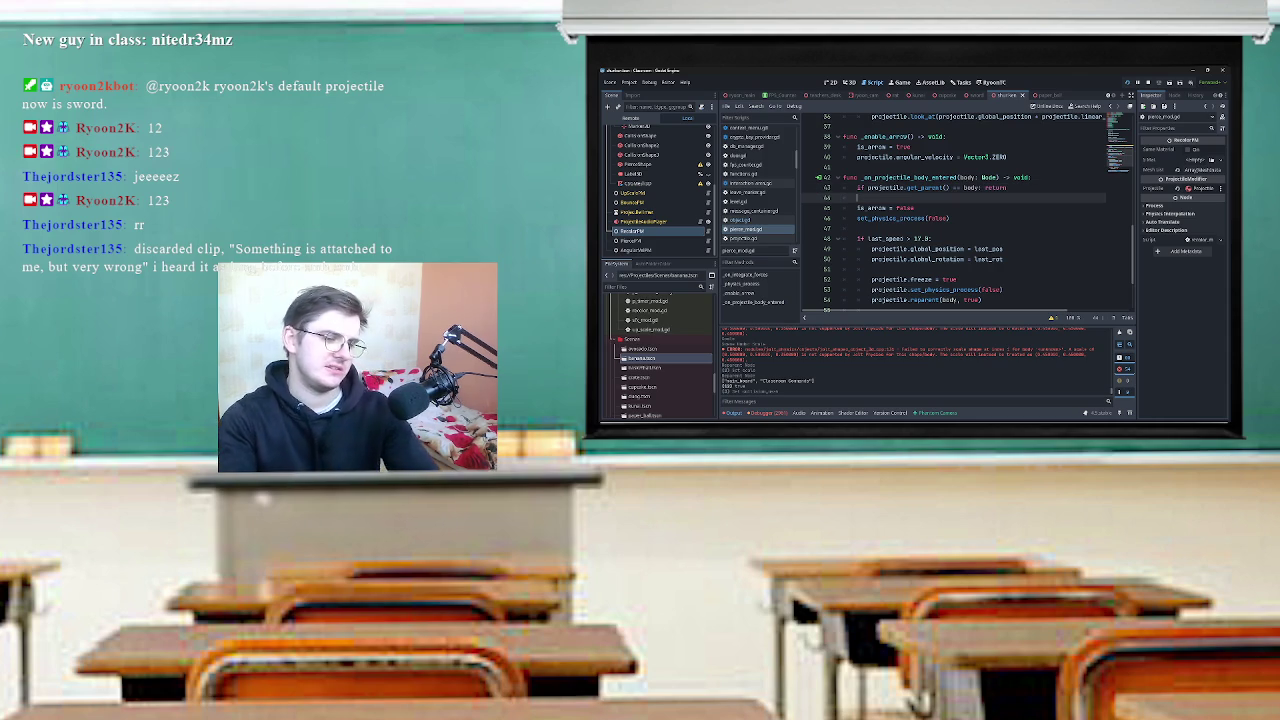
key("Return")
key("Return")
key("Up")
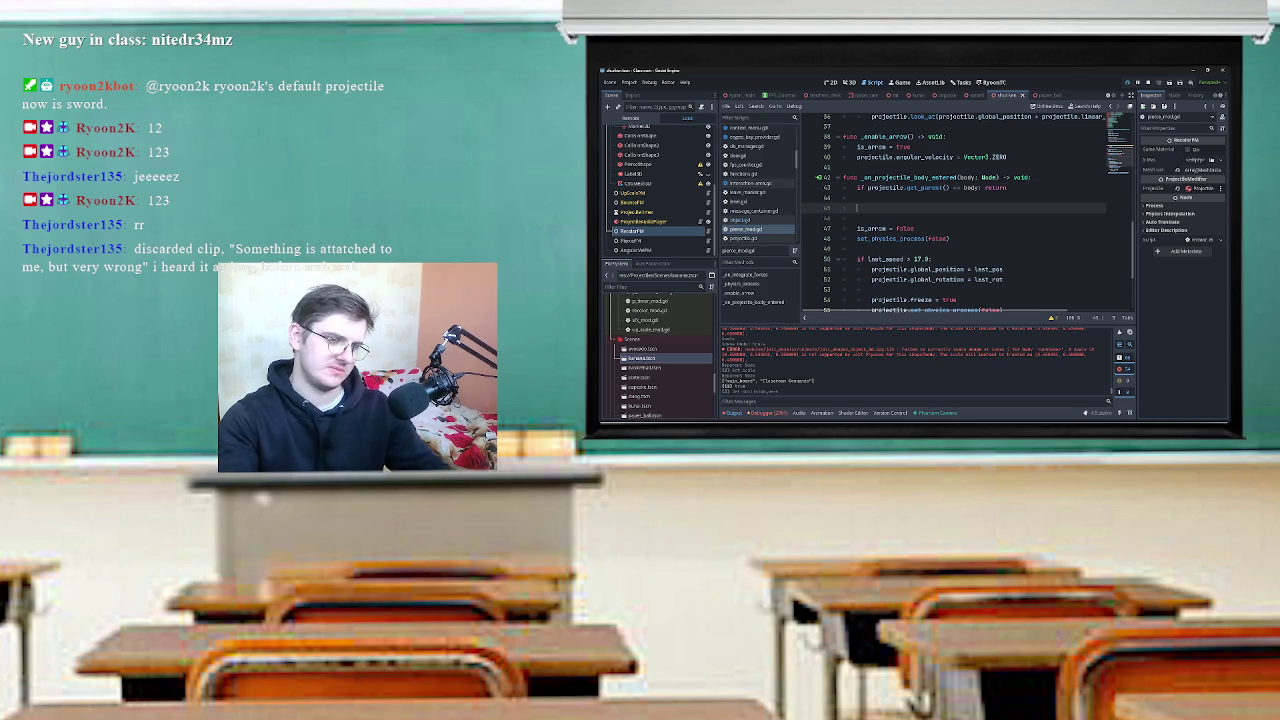
type("projectile.a")
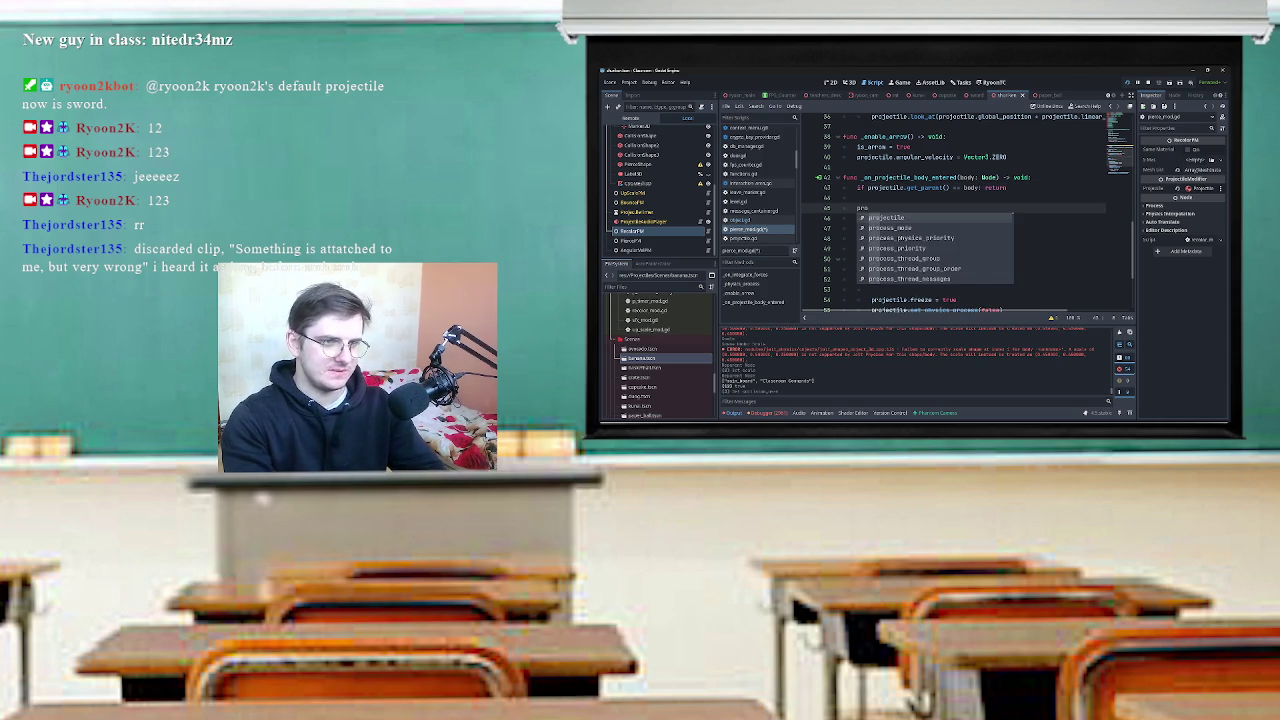
key("BackSpace")
type("set")
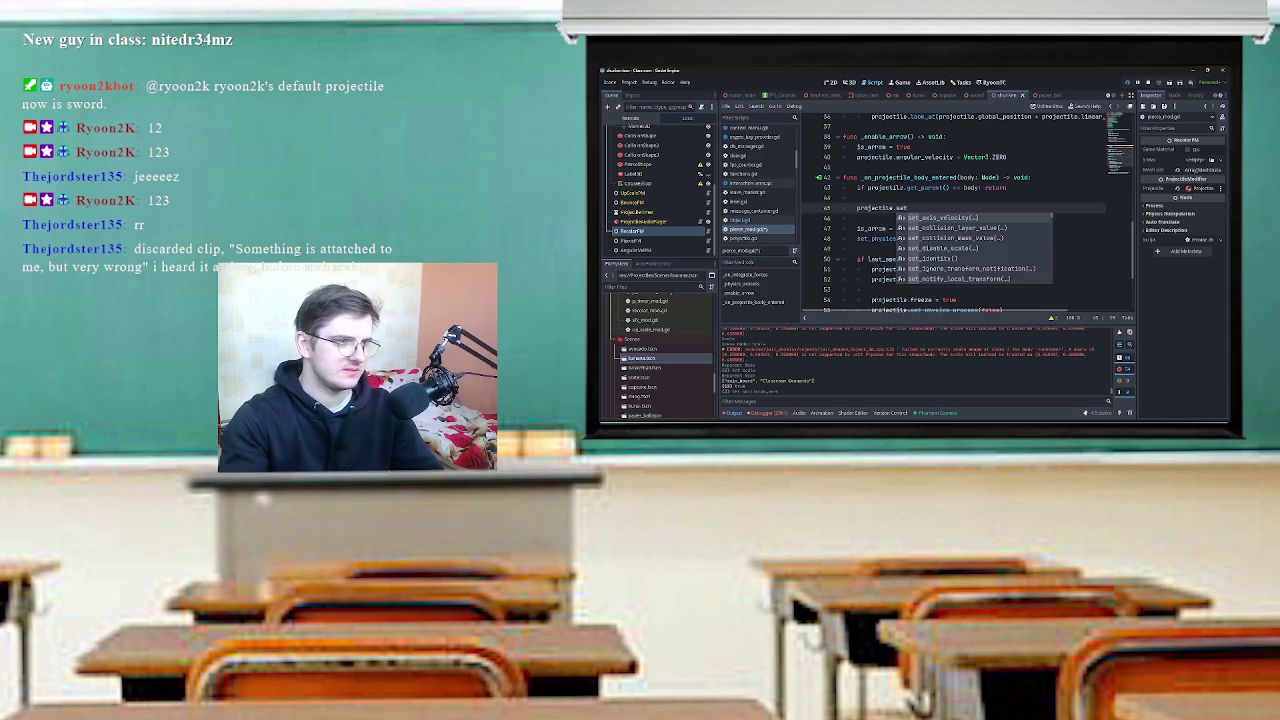
scroll(650, 184, "up", 3)
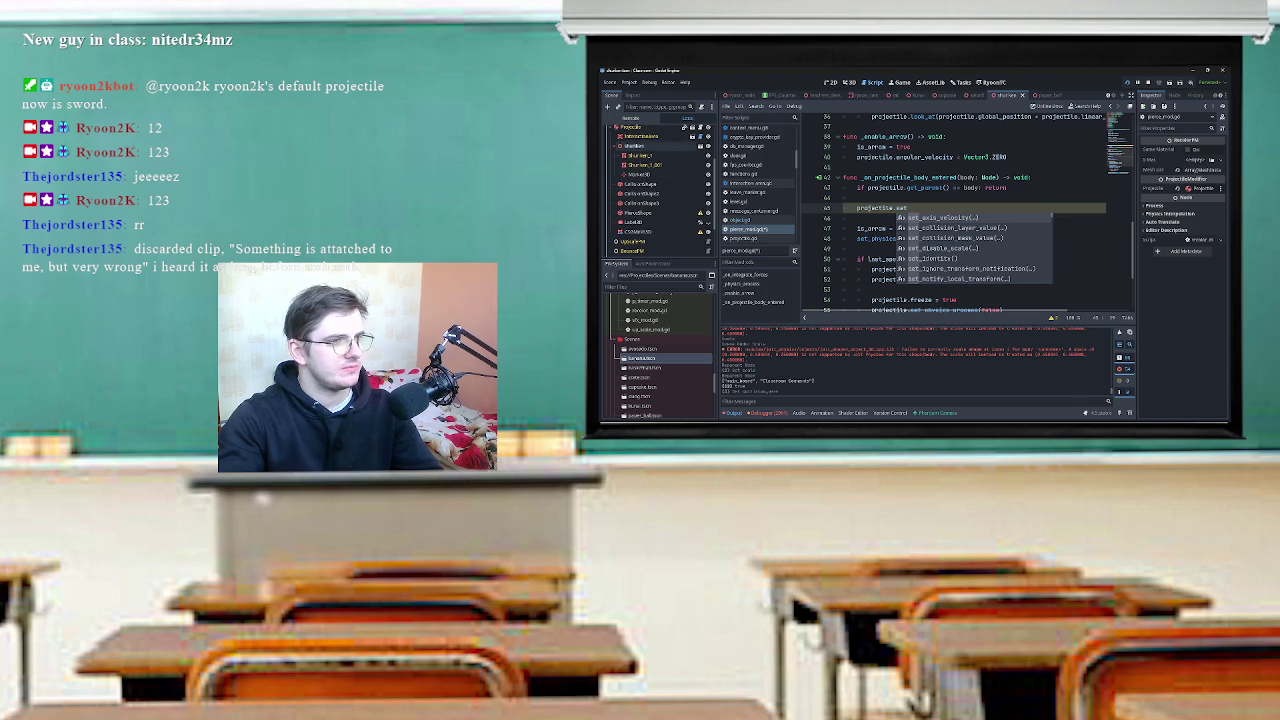
left_click(632, 128)
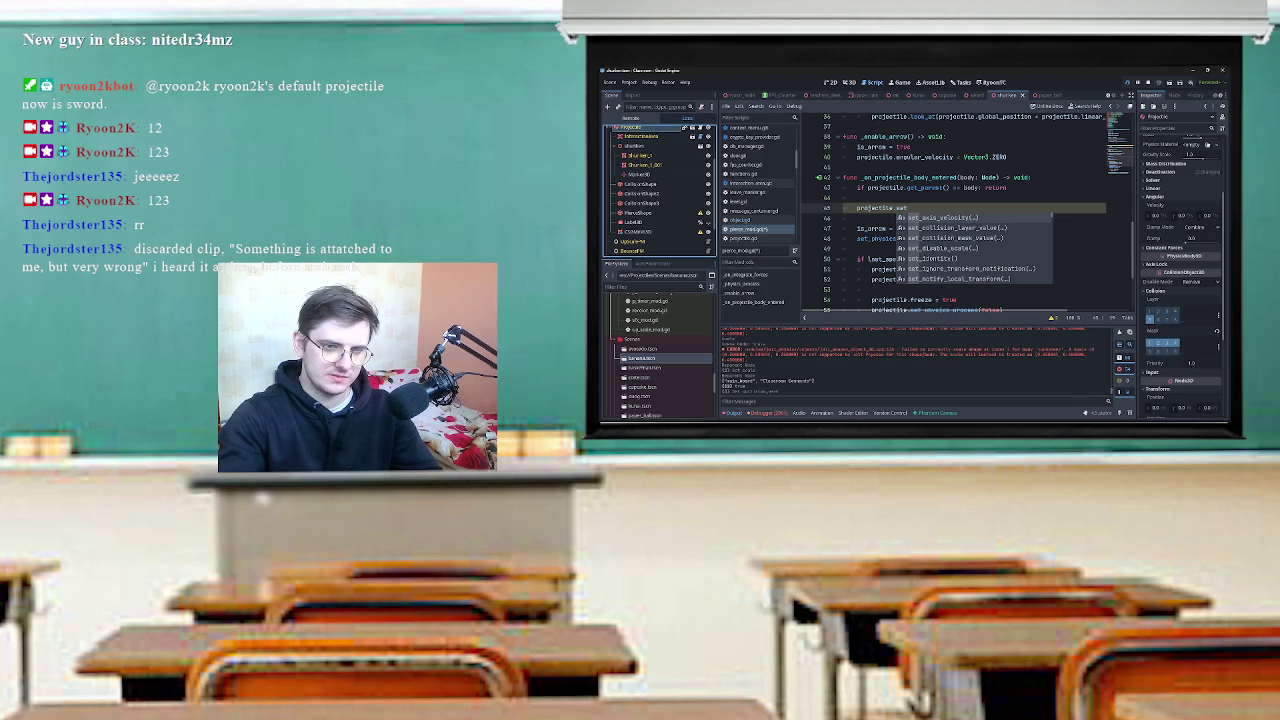
right_click(1141, 329)
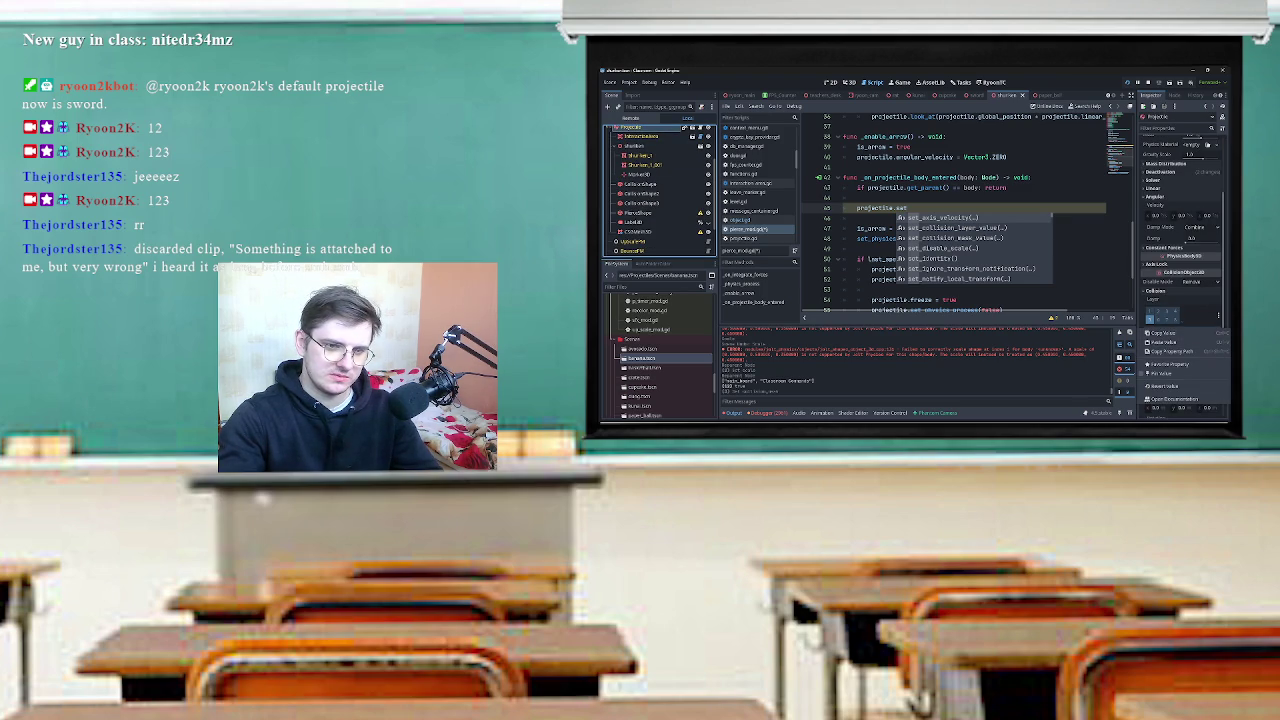
left_click(1150, 333)
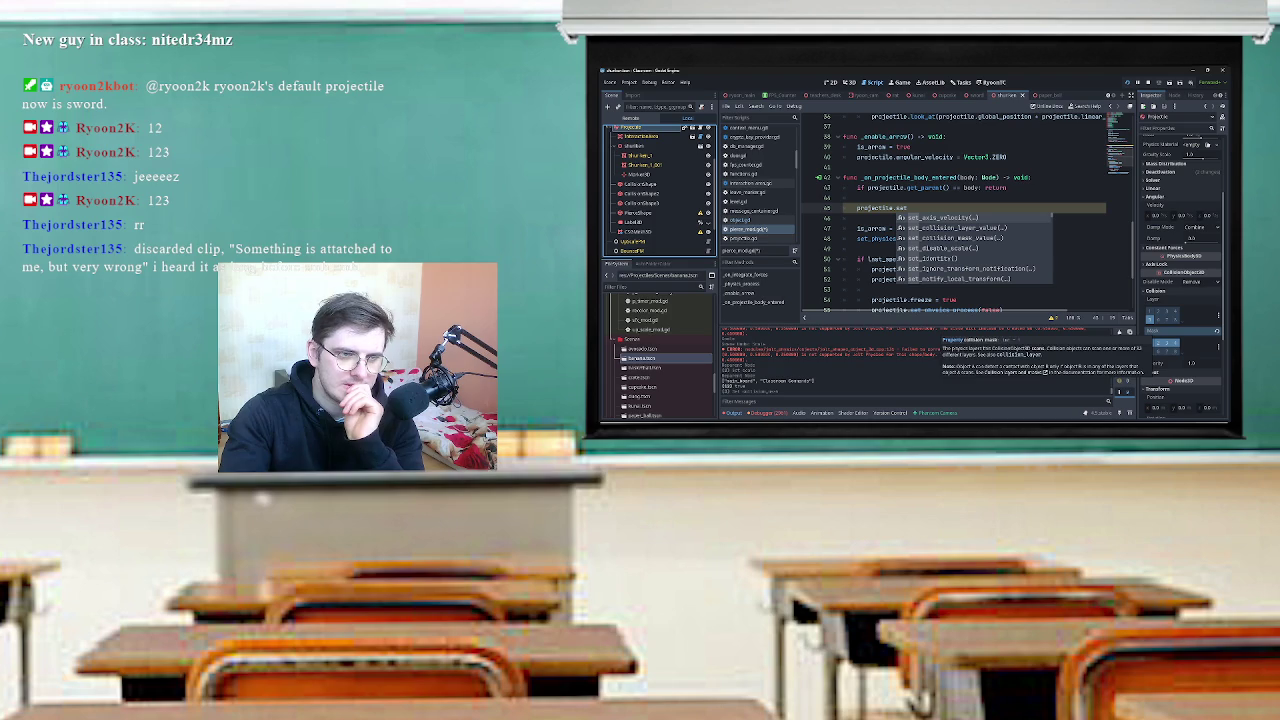
Write set_collision_mask_value(1, true), then duplicate it as set_collision_layer_value.
key("Down")
key("Down")
key("Return")
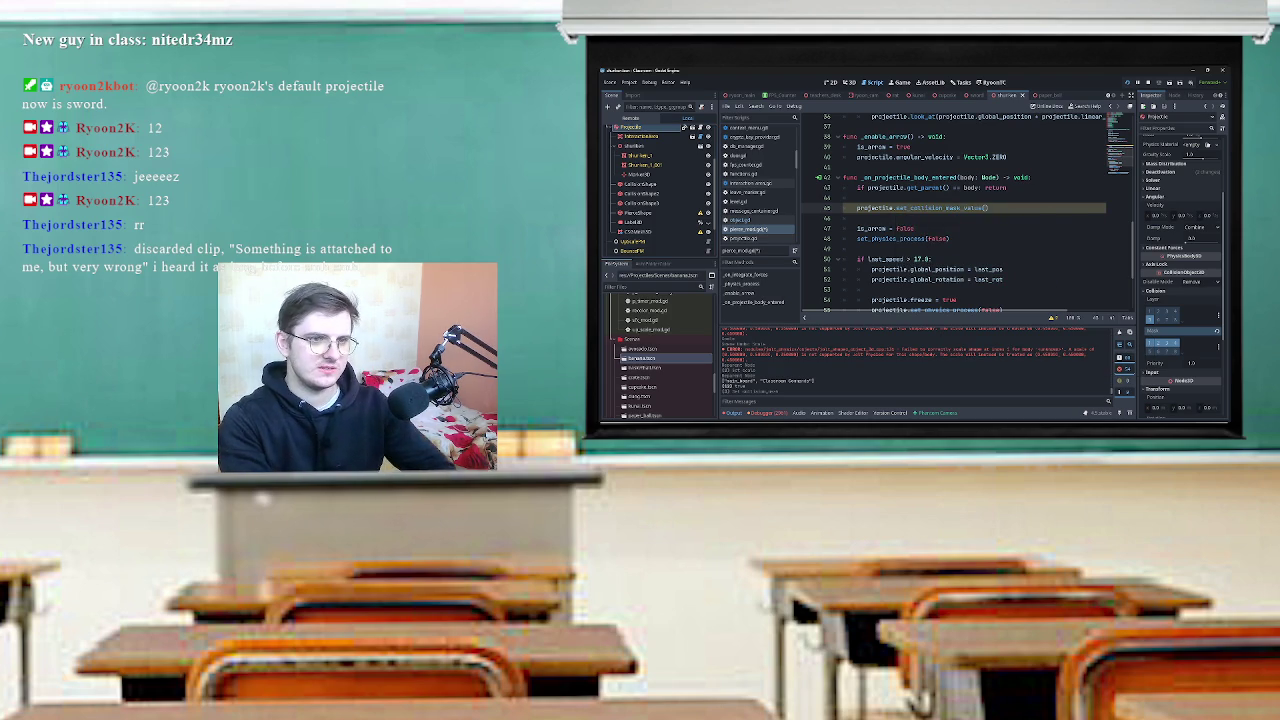
type("(")
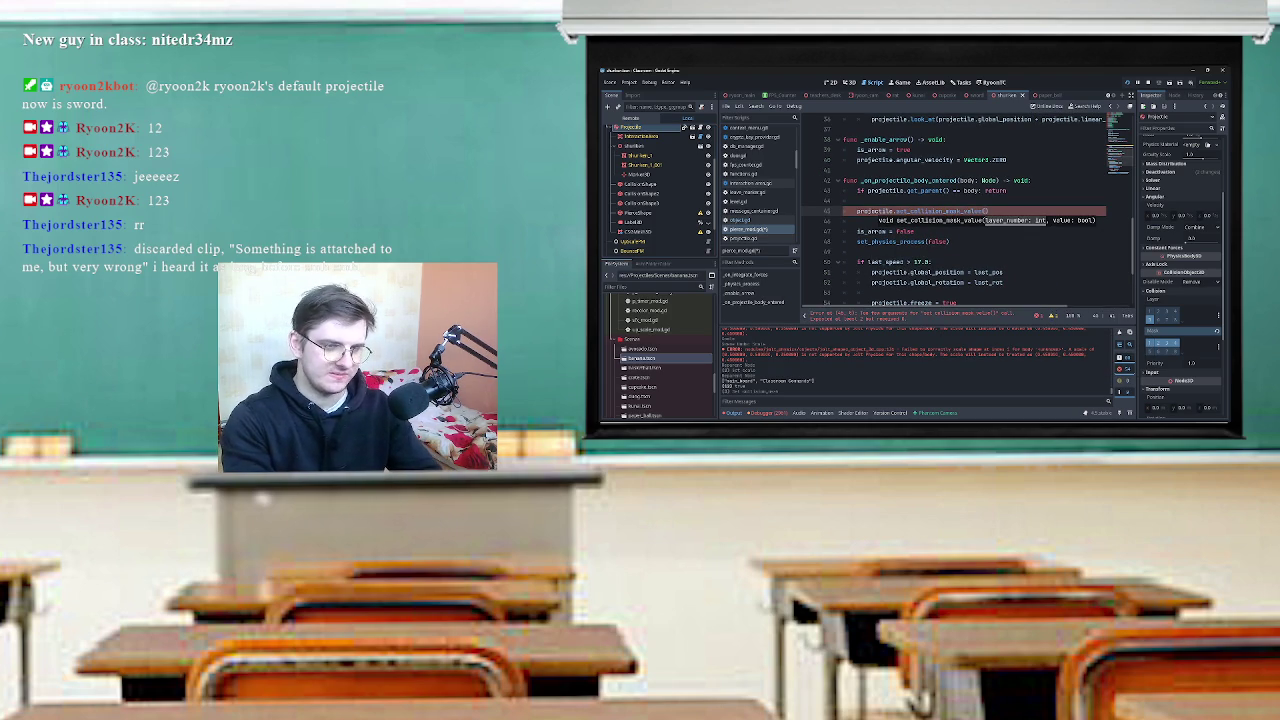
type("1, true")
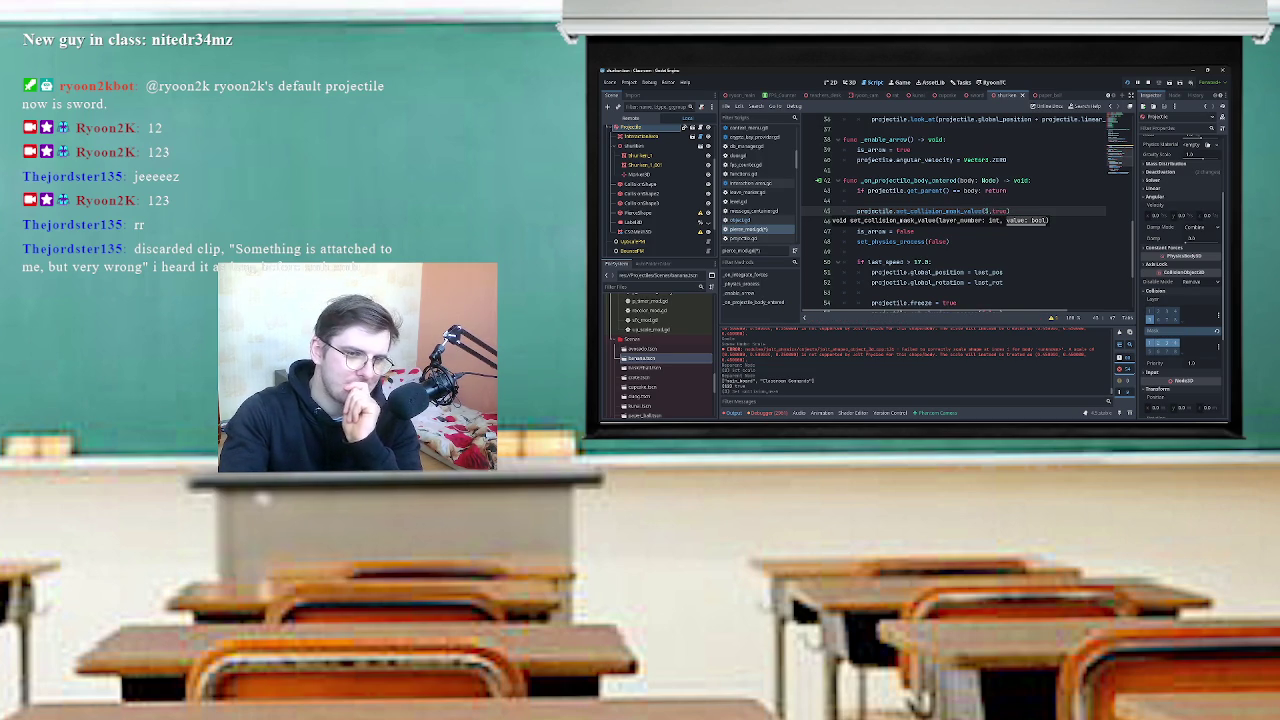
left_click_drag(1010, 211, 878, 211)
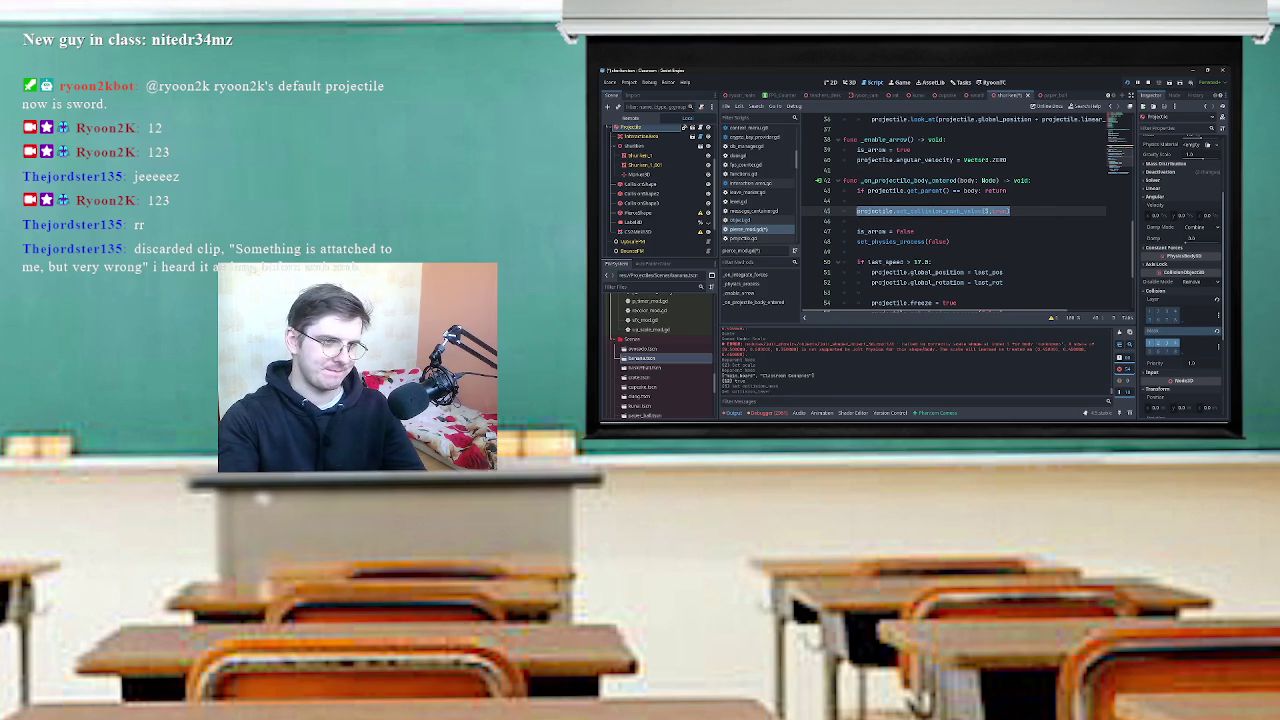
key("Down")
key("Return")
type("projectile.set_collision_mask_value(5, true)")
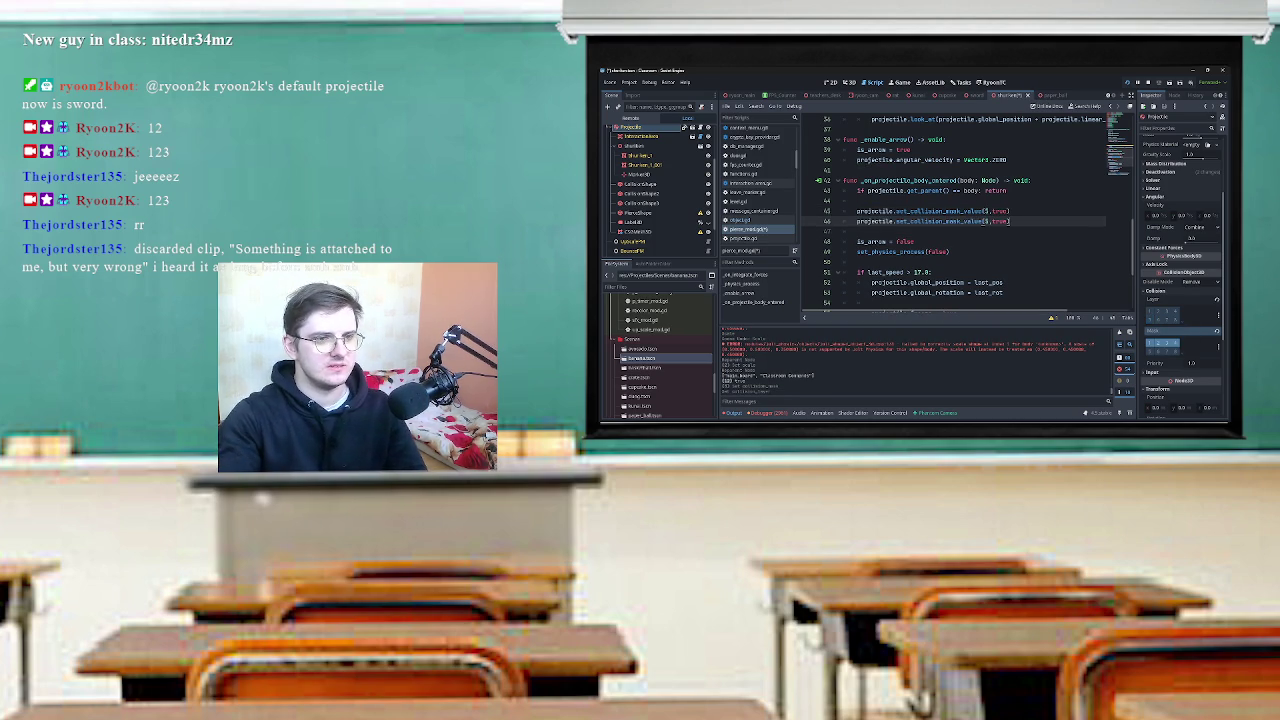
double_click(952, 221)
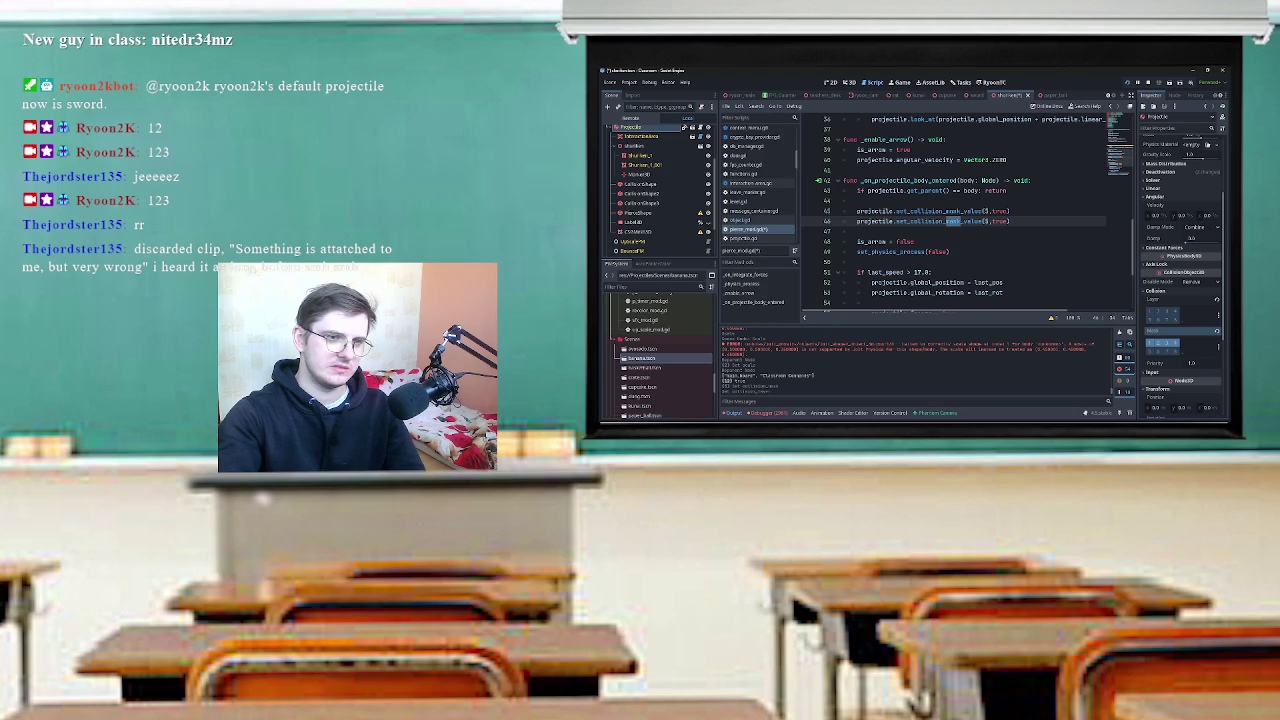
type("layer")
key("Up")
key("Up")
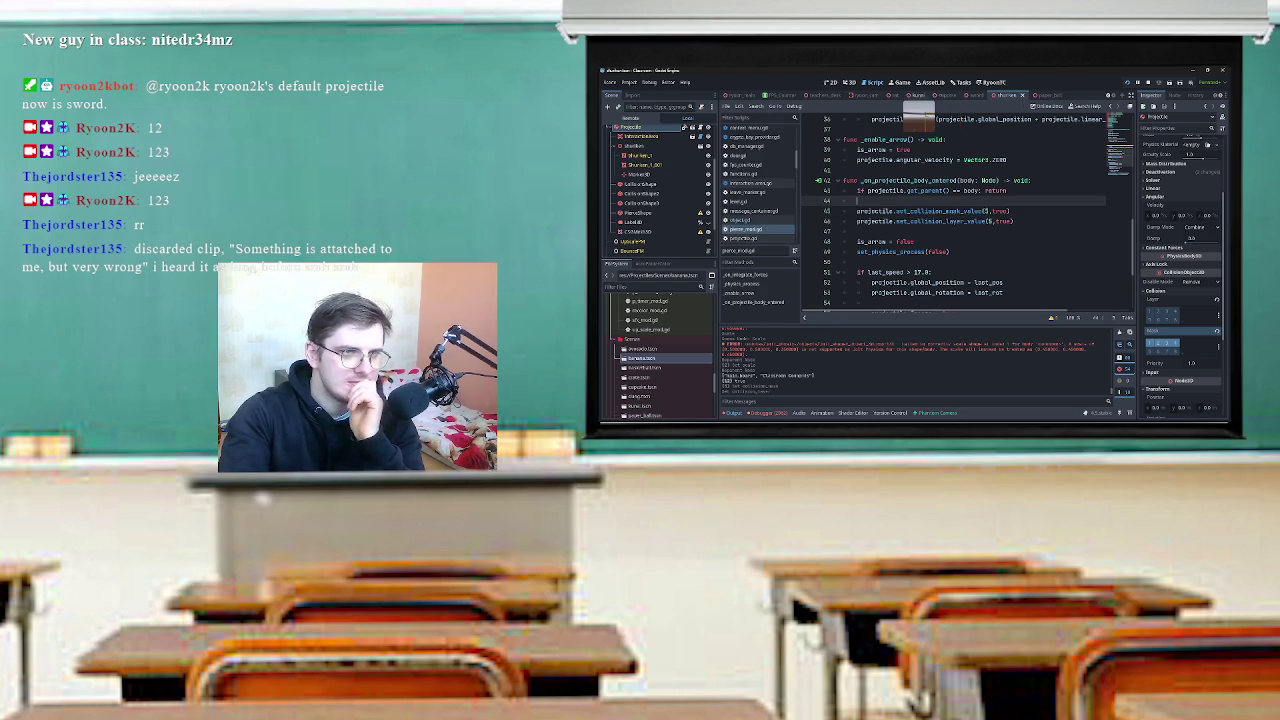
left_click(915, 95)
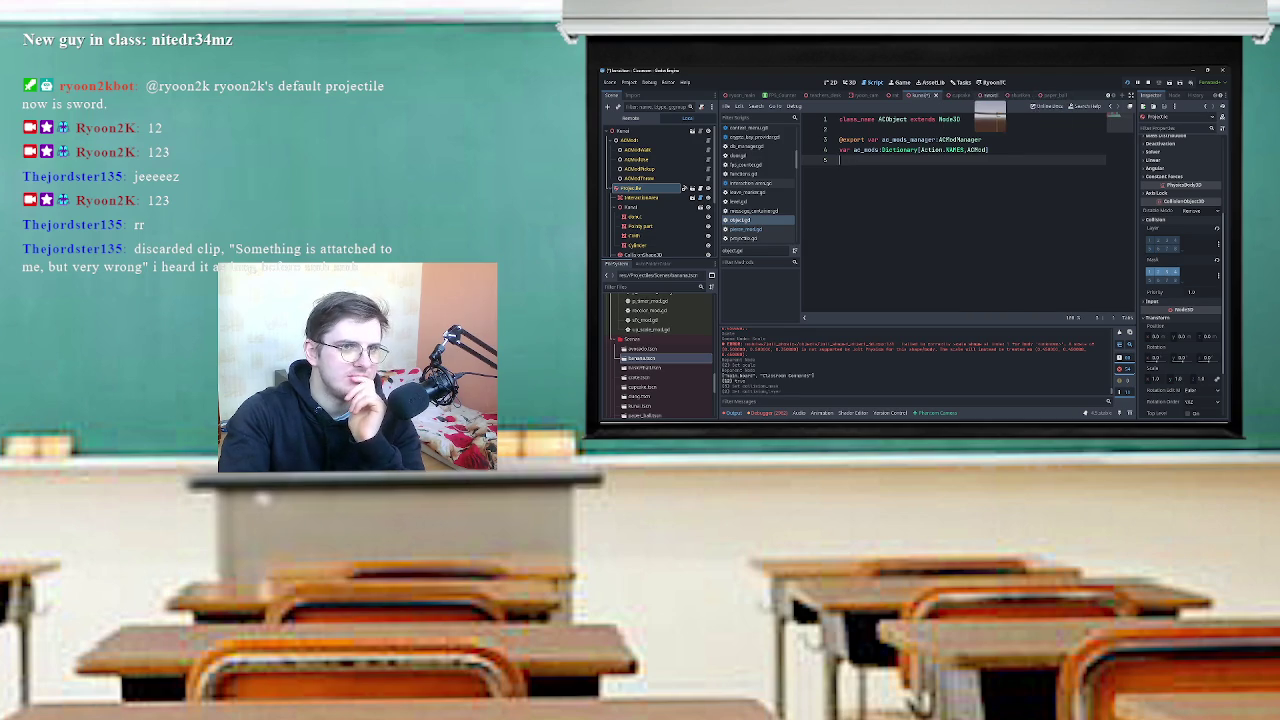
Flip through the shuriken and sword scenes, then bring the Classroom (DEBUG) game forward.
left_click(1010, 95)
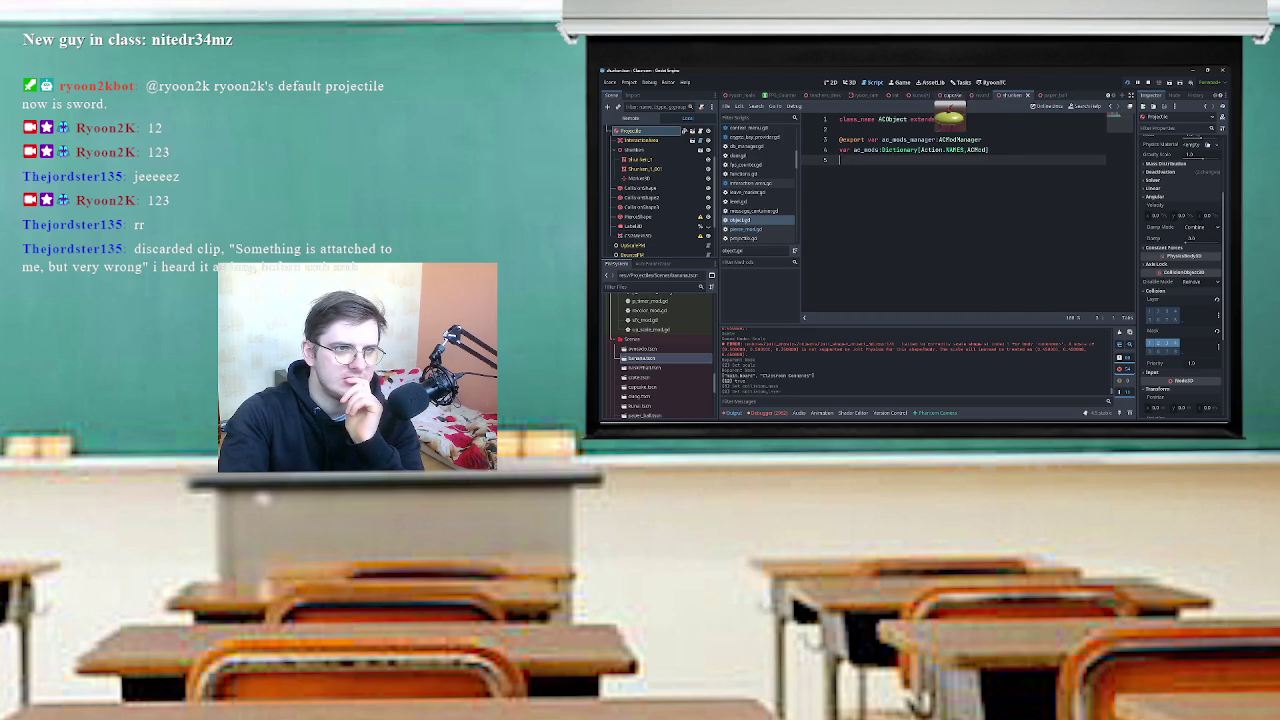
left_click(980, 95)
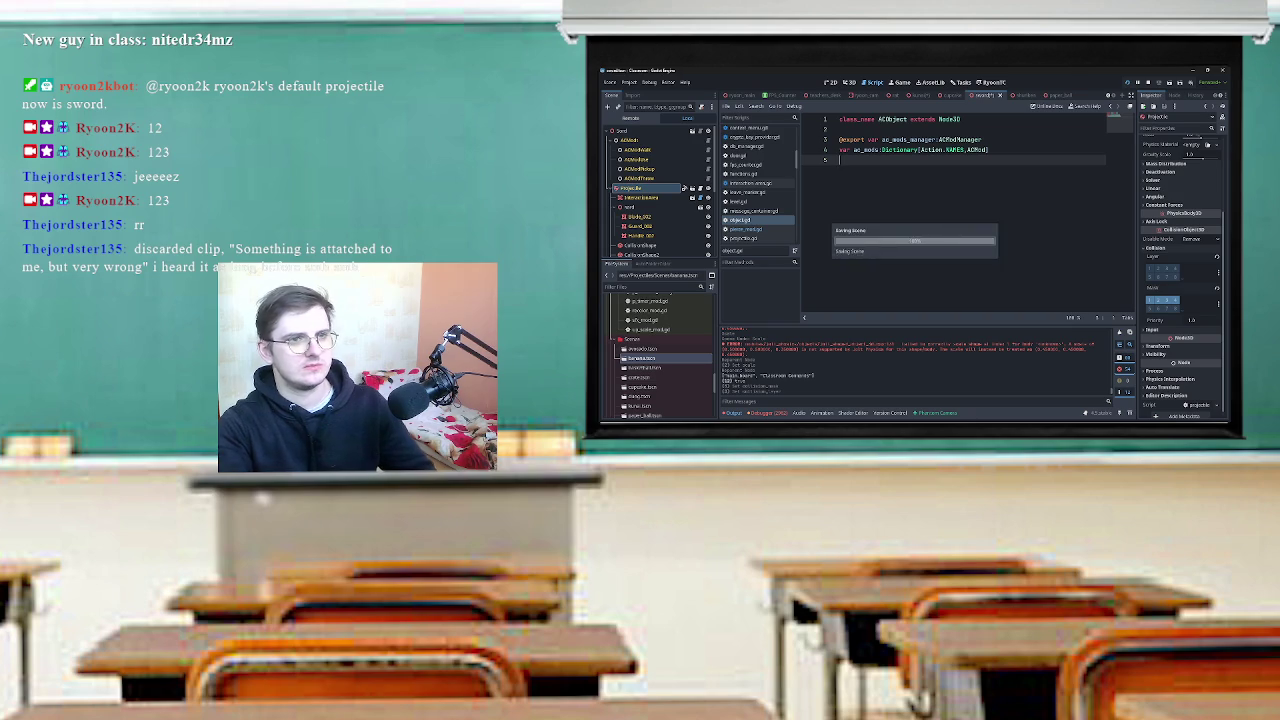
left_click(1005, 95)
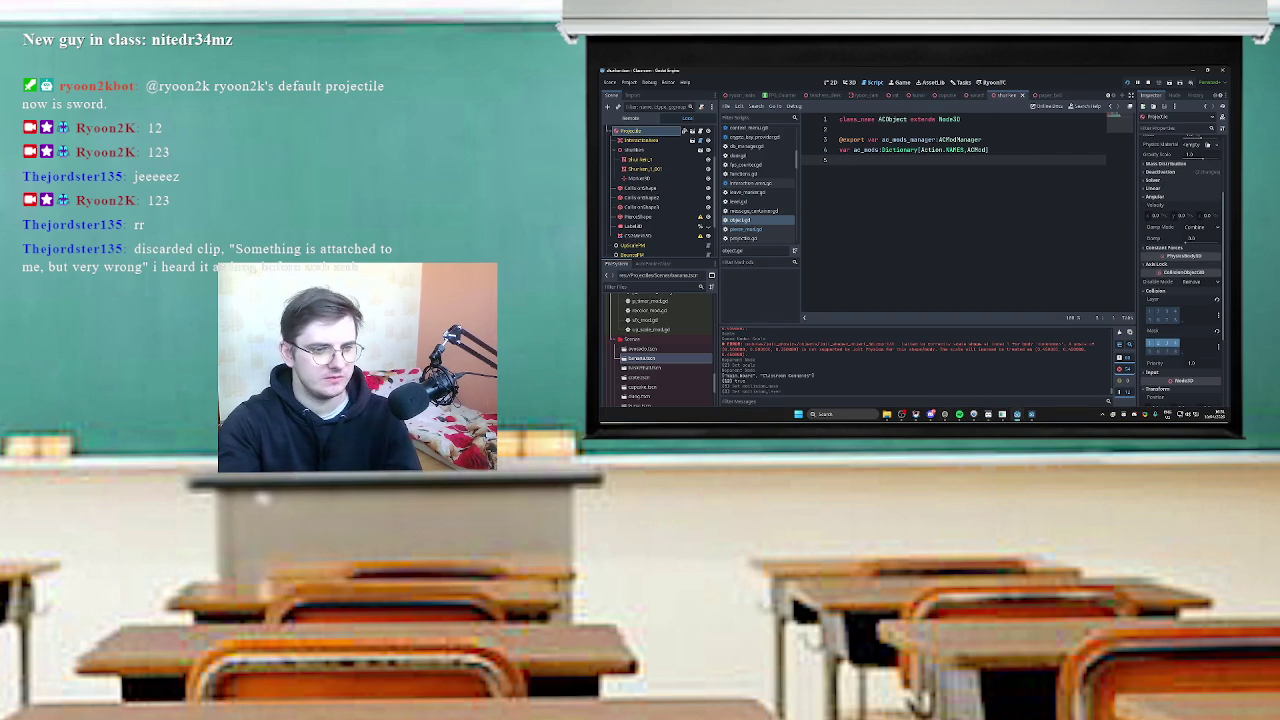
mouse_move(1031, 414)
left_click(1015, 382)
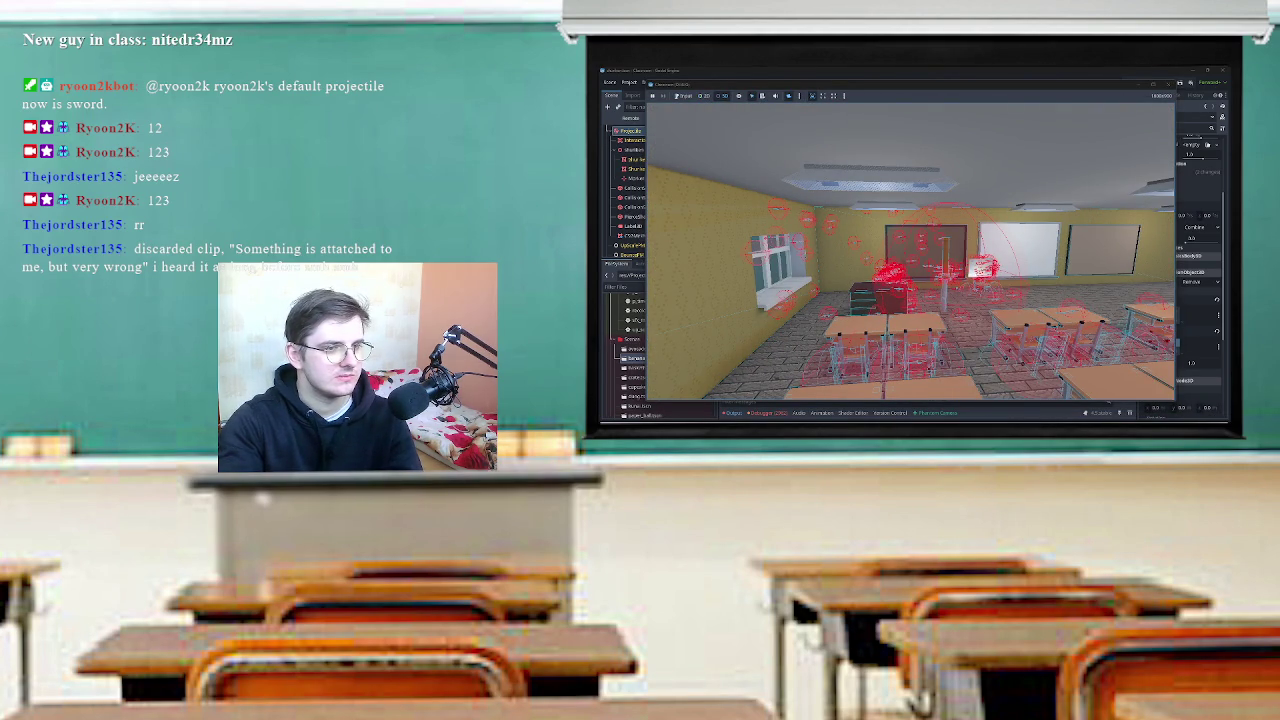
left_click(953, 265)
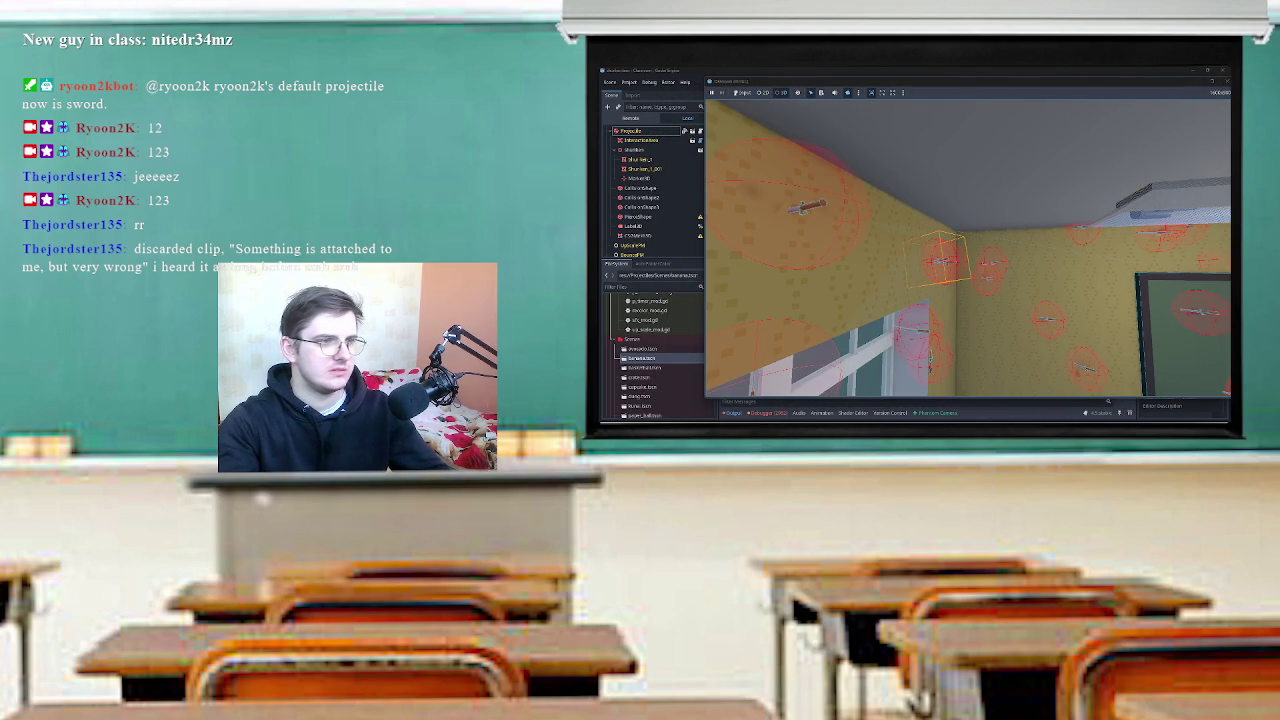
left_click(630, 118)
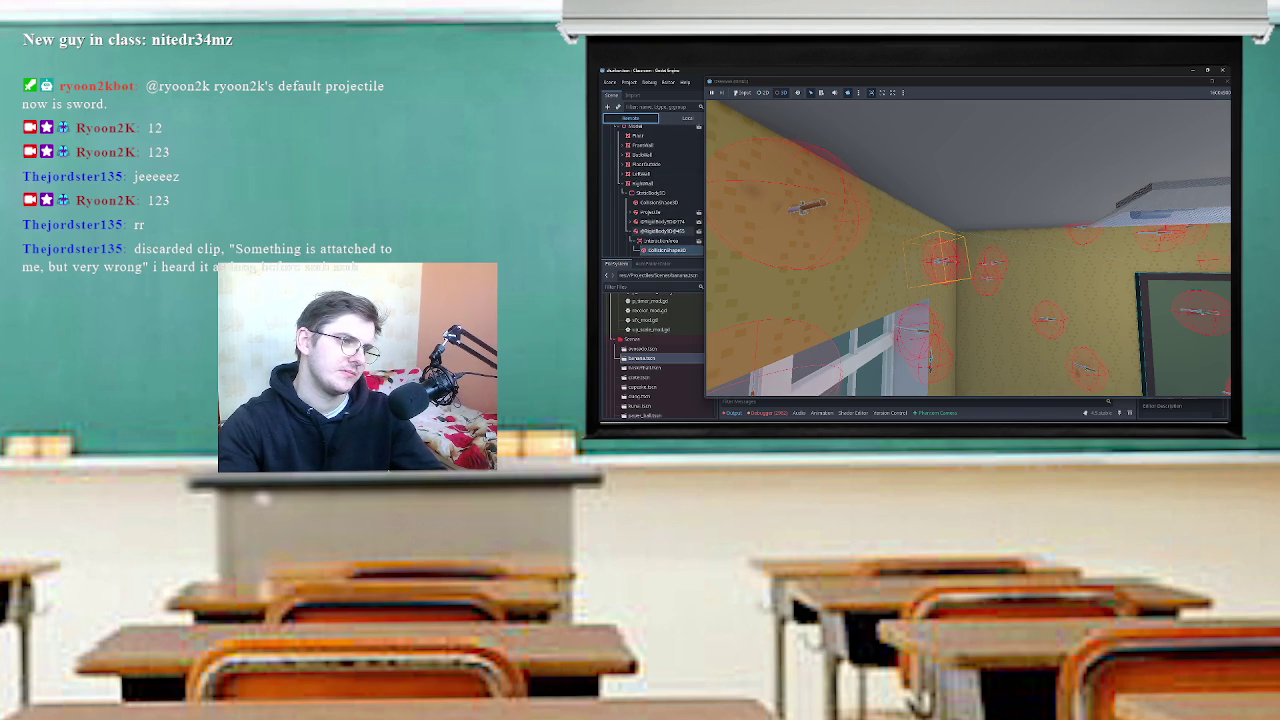
left_click(664, 231)
key("ctrl+F3")
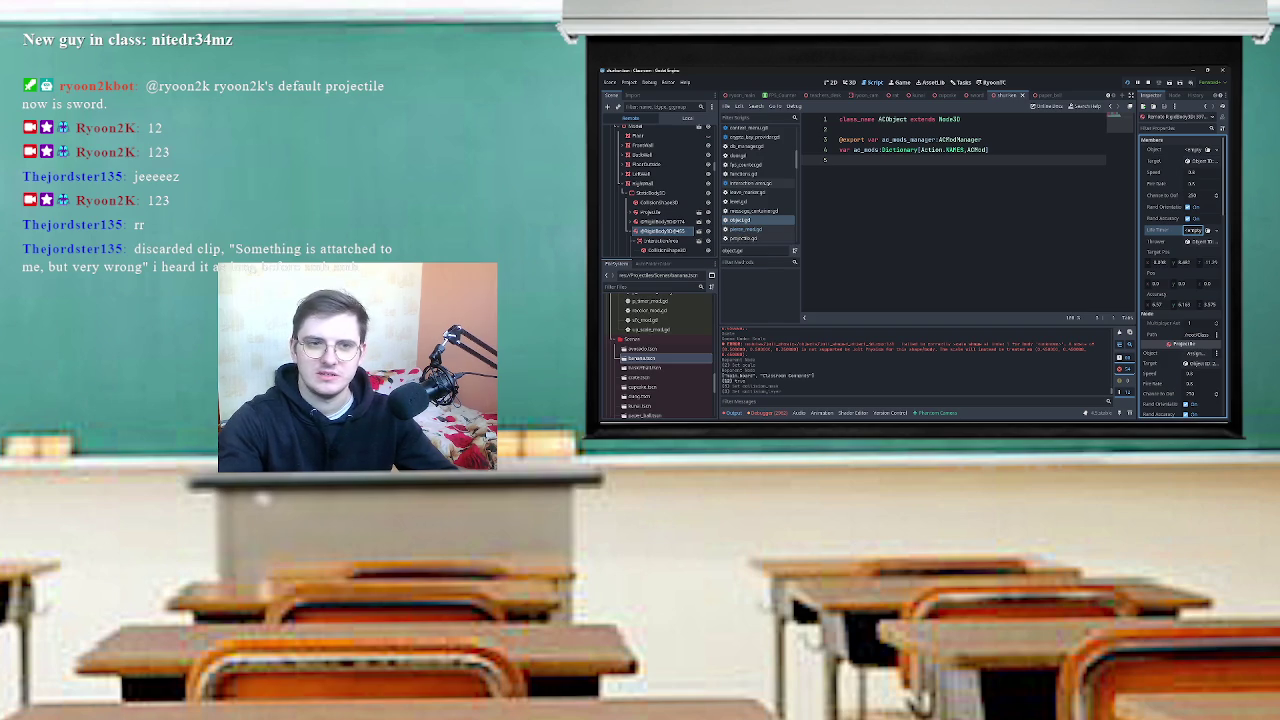
left_click(742, 238)
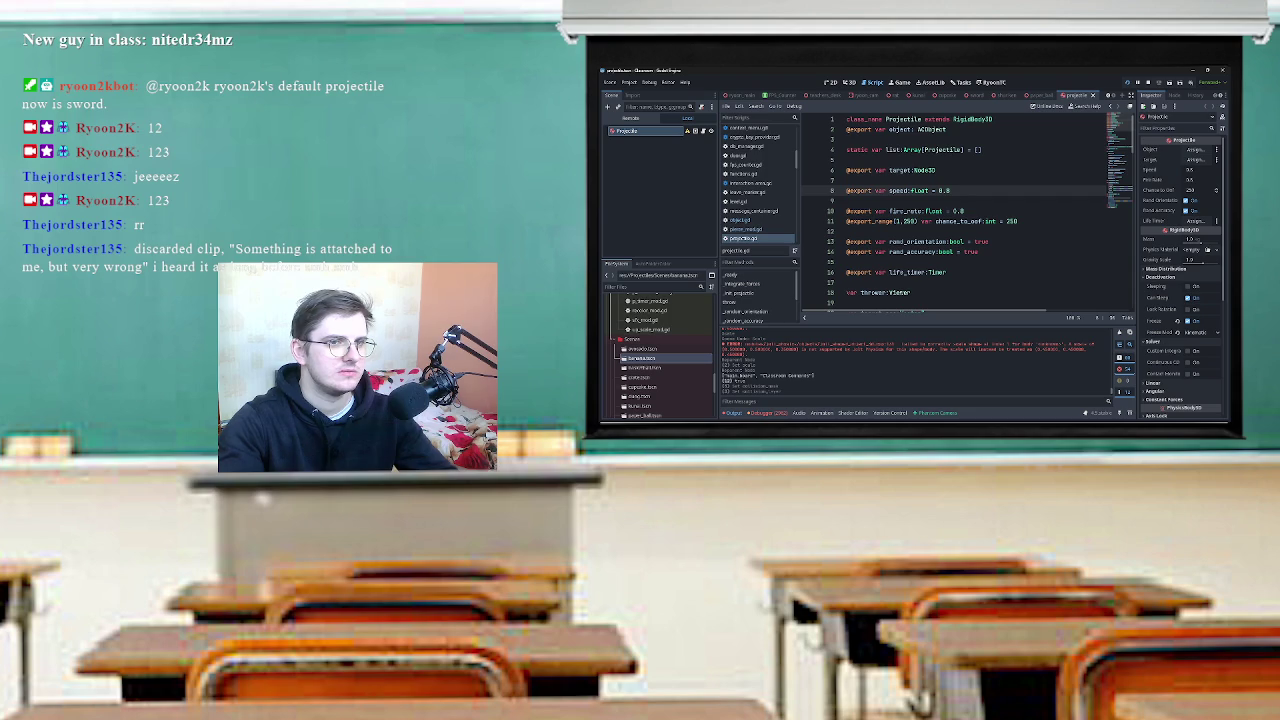
key("ctrl+shift+Tab")
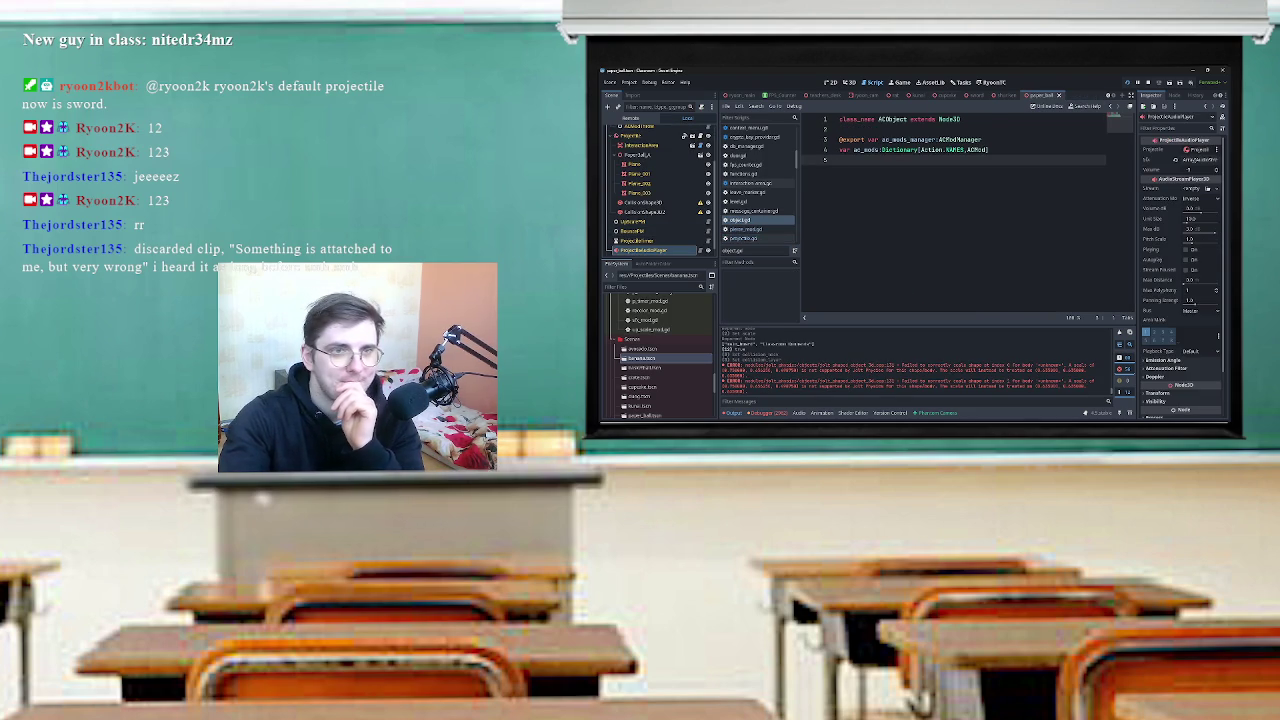
key("ctrl+shift+Tab")
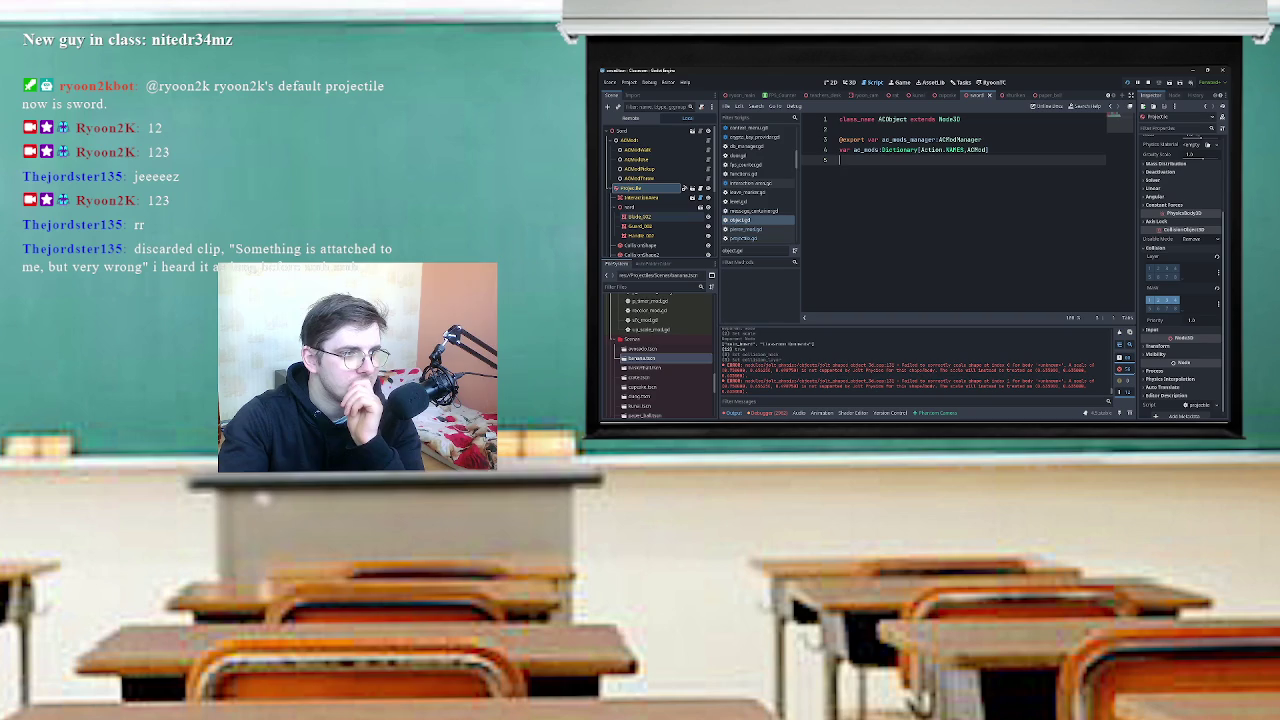
scroll(1180, 270, "up", 3)
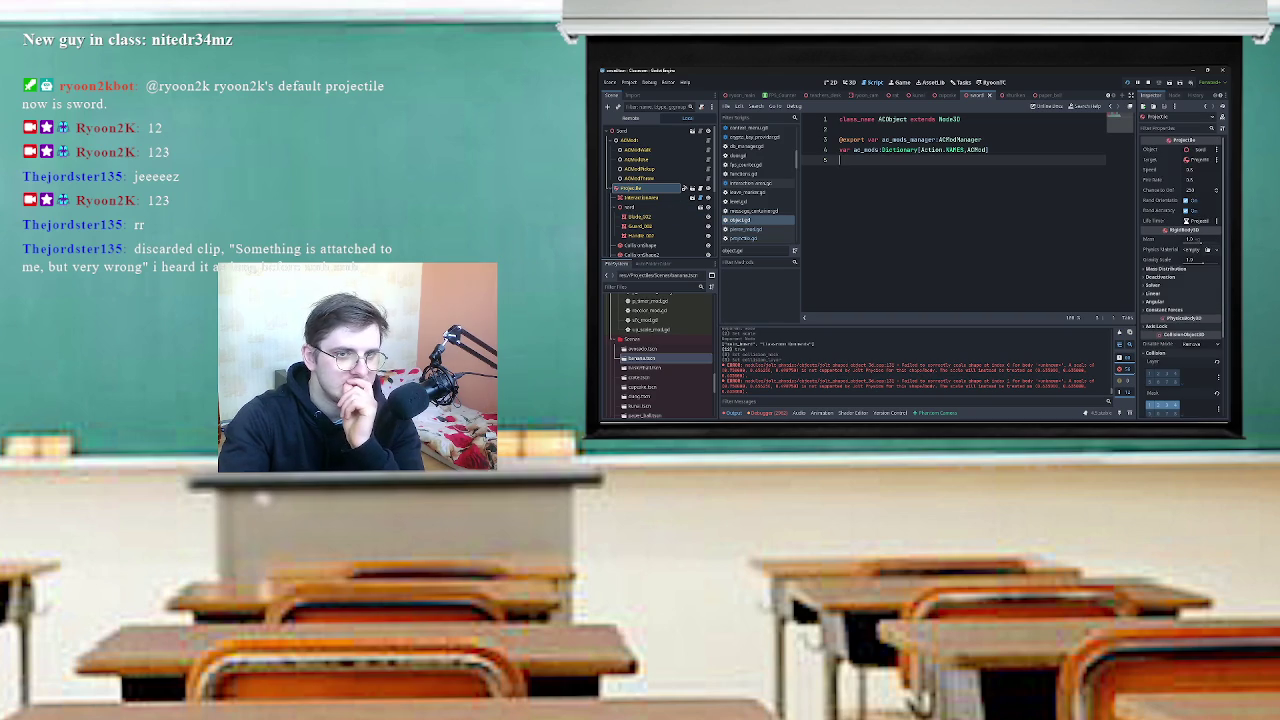
scroll(759, 185, "down", 3)
scroll(660, 190, "down", 5)
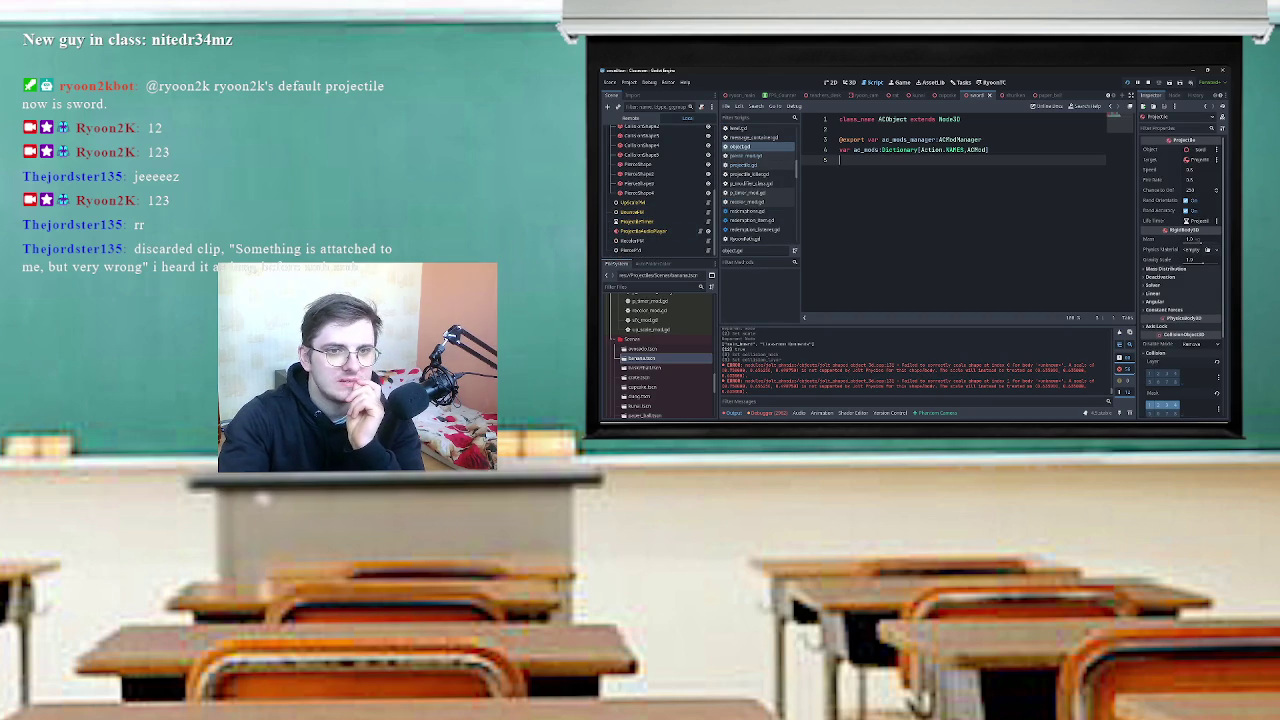
left_click(645, 145)
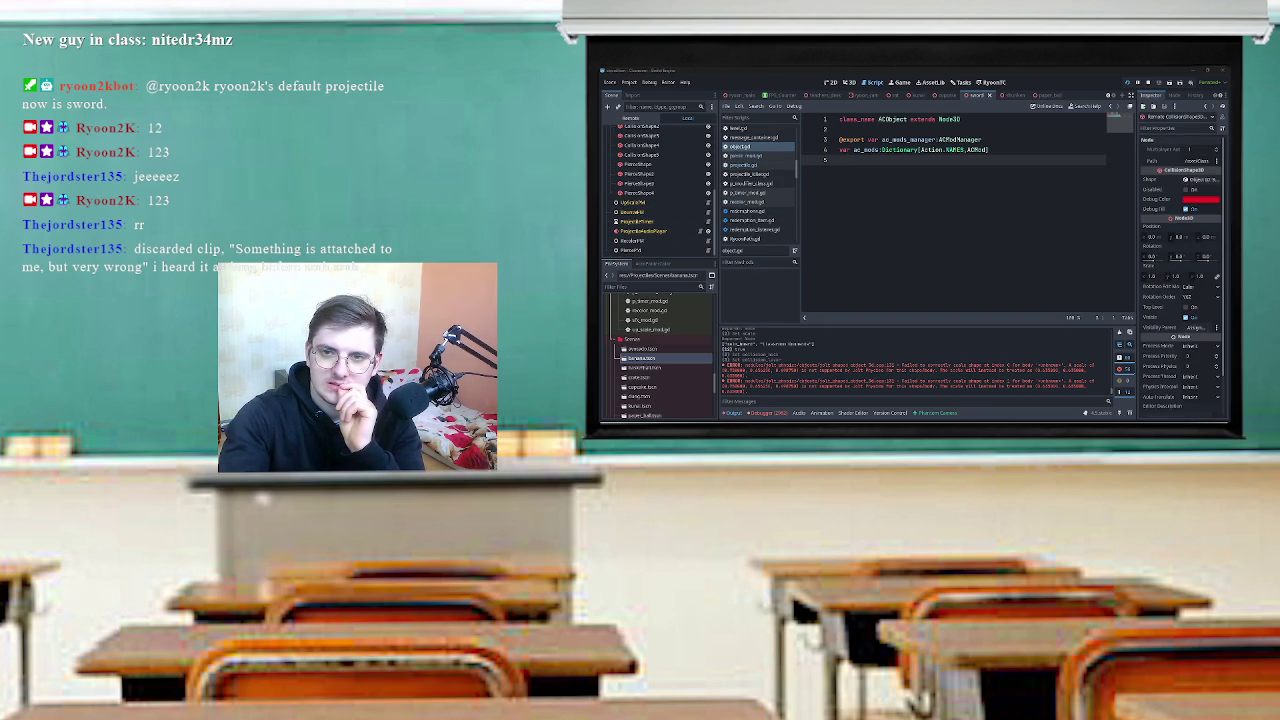
left_click(630, 117)
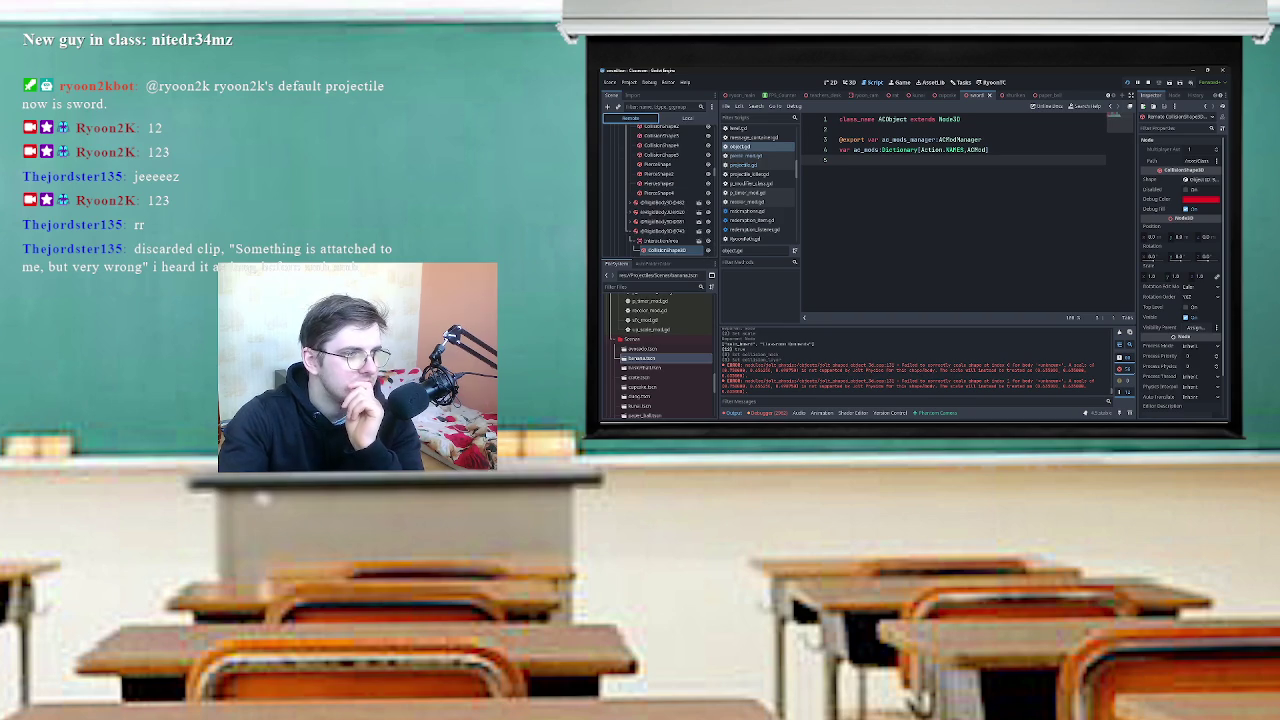
left_click(660, 231)
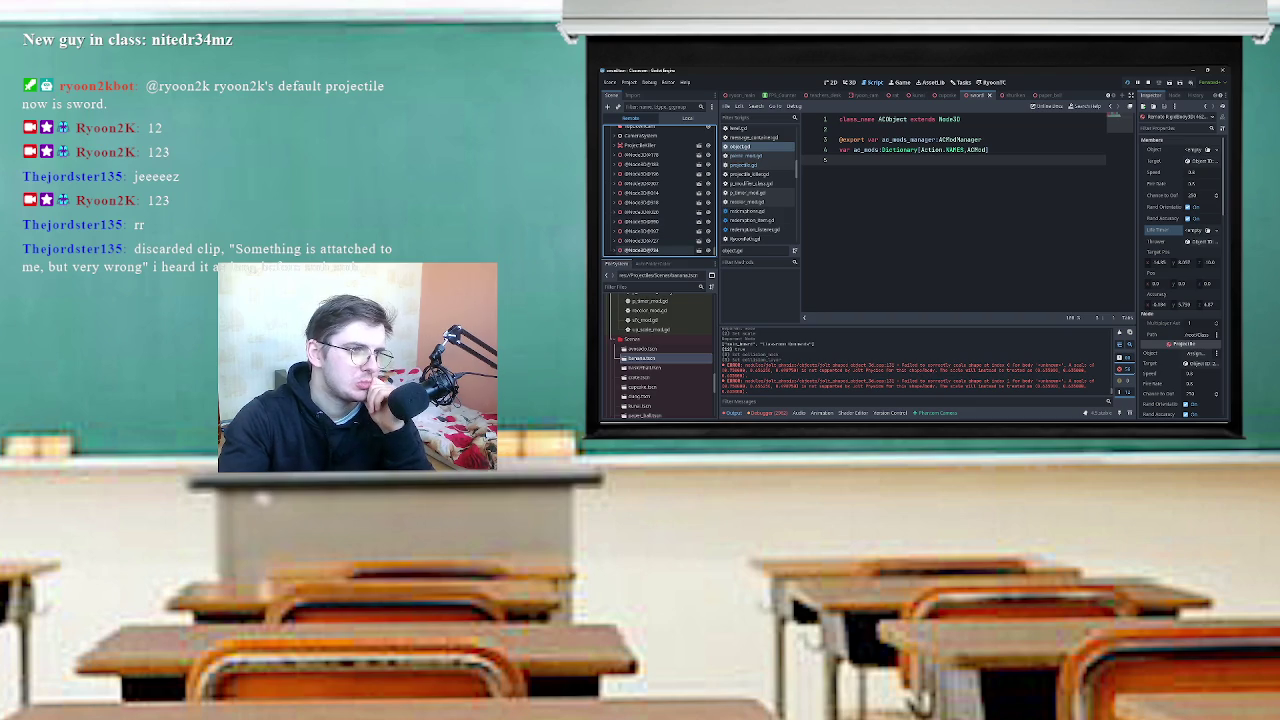
Inspect the live ProjectileTimer in the Remote tree, then return to the game.
scroll(660, 230, "down", 5)
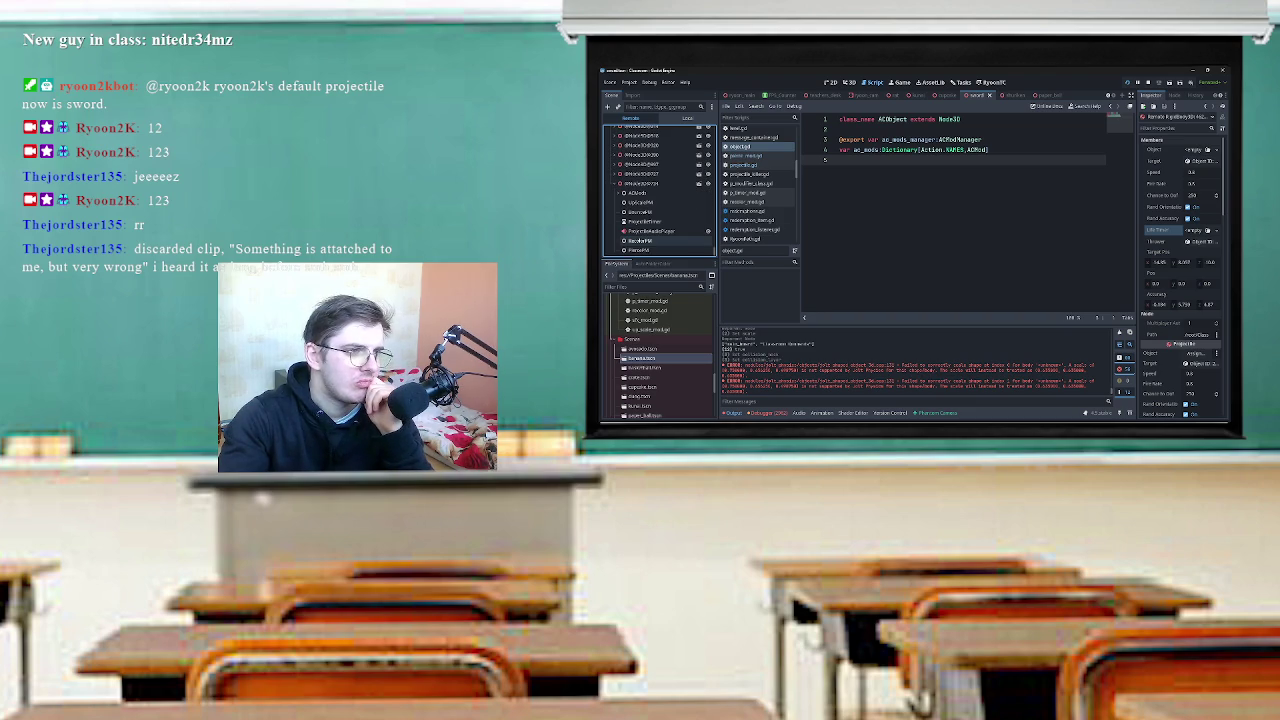
left_click(646, 221)
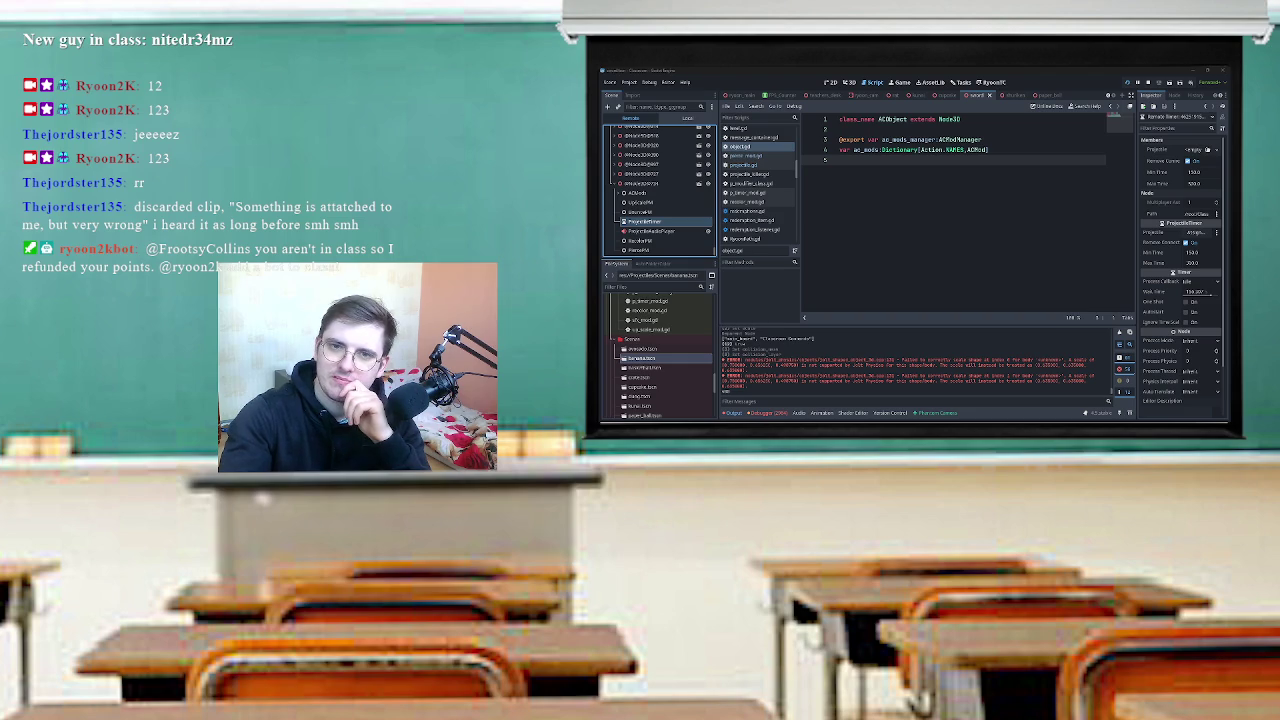
key("alt+Tab")
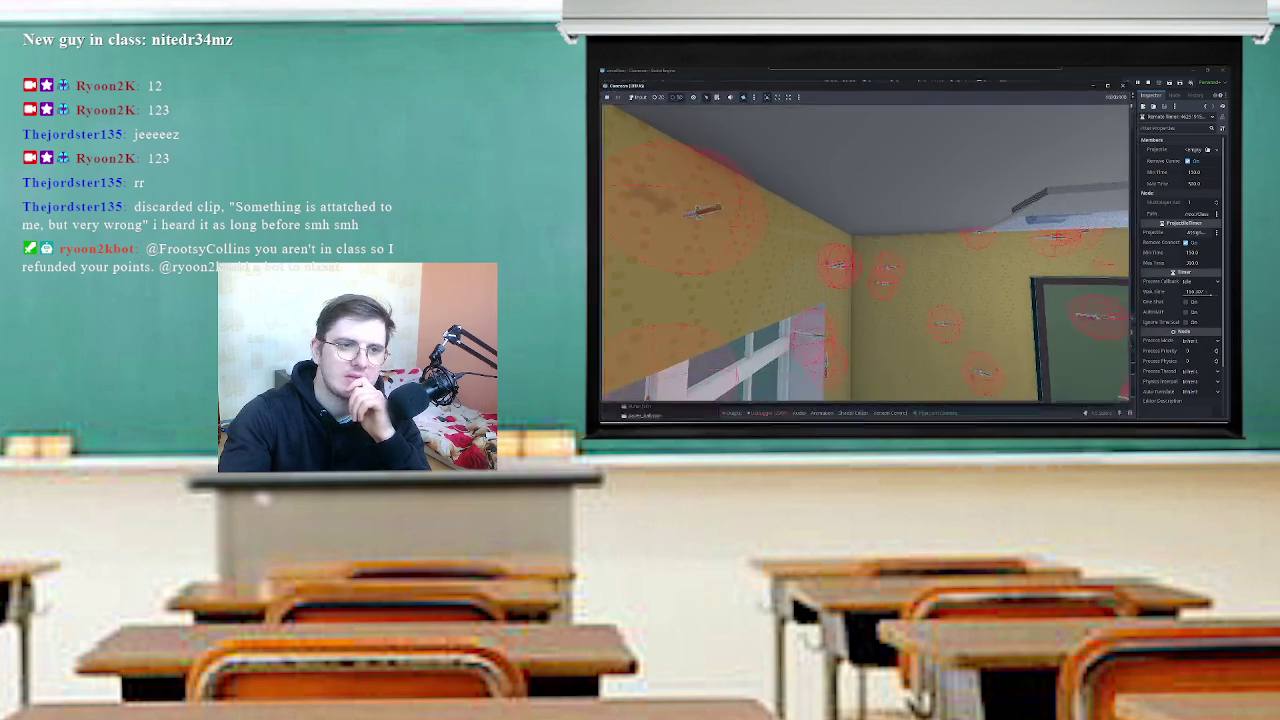
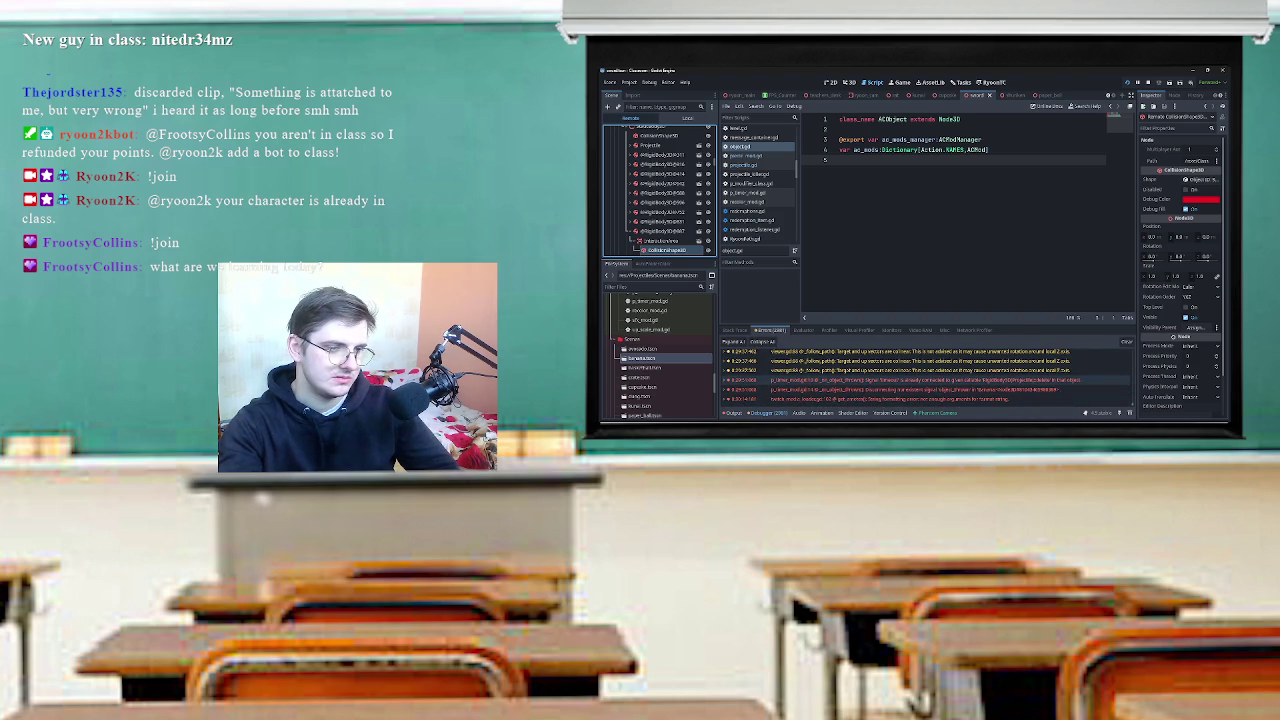
Open p_timer_mod.gd and inspect lines 9–14, selecting the _on_object_thrown function name.
double_click(900, 380)
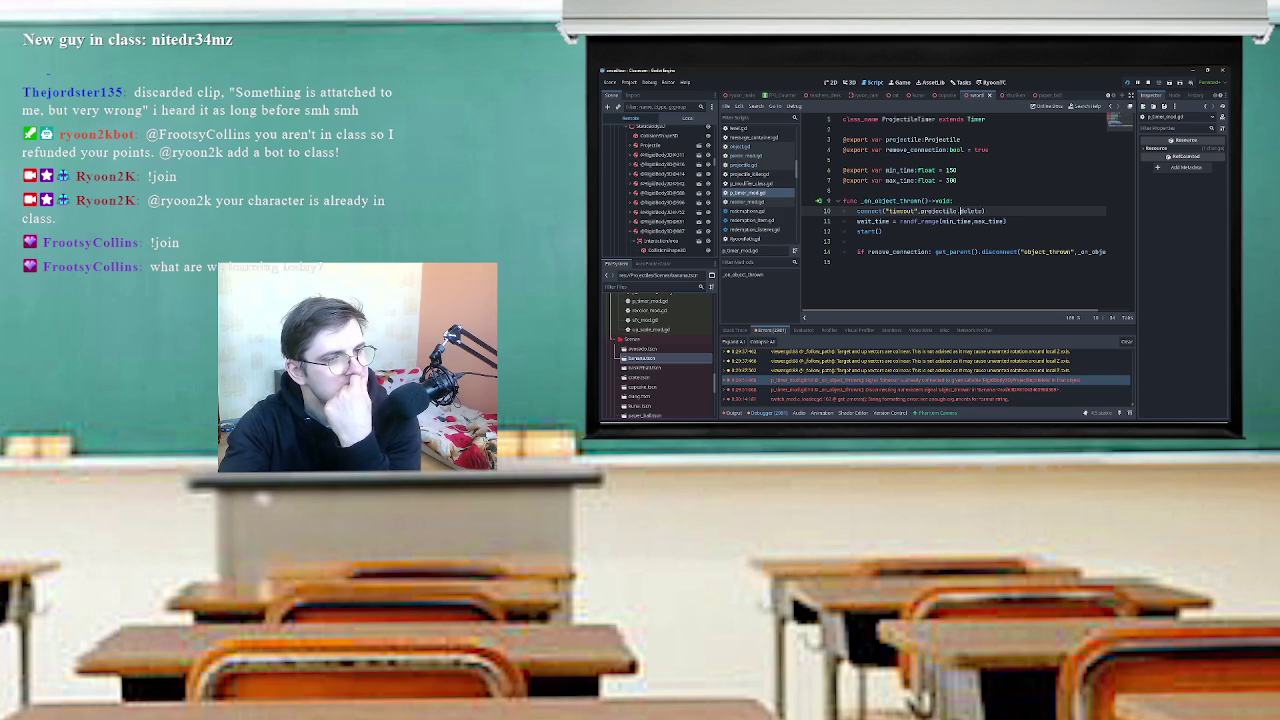
mouse_move(961, 211)
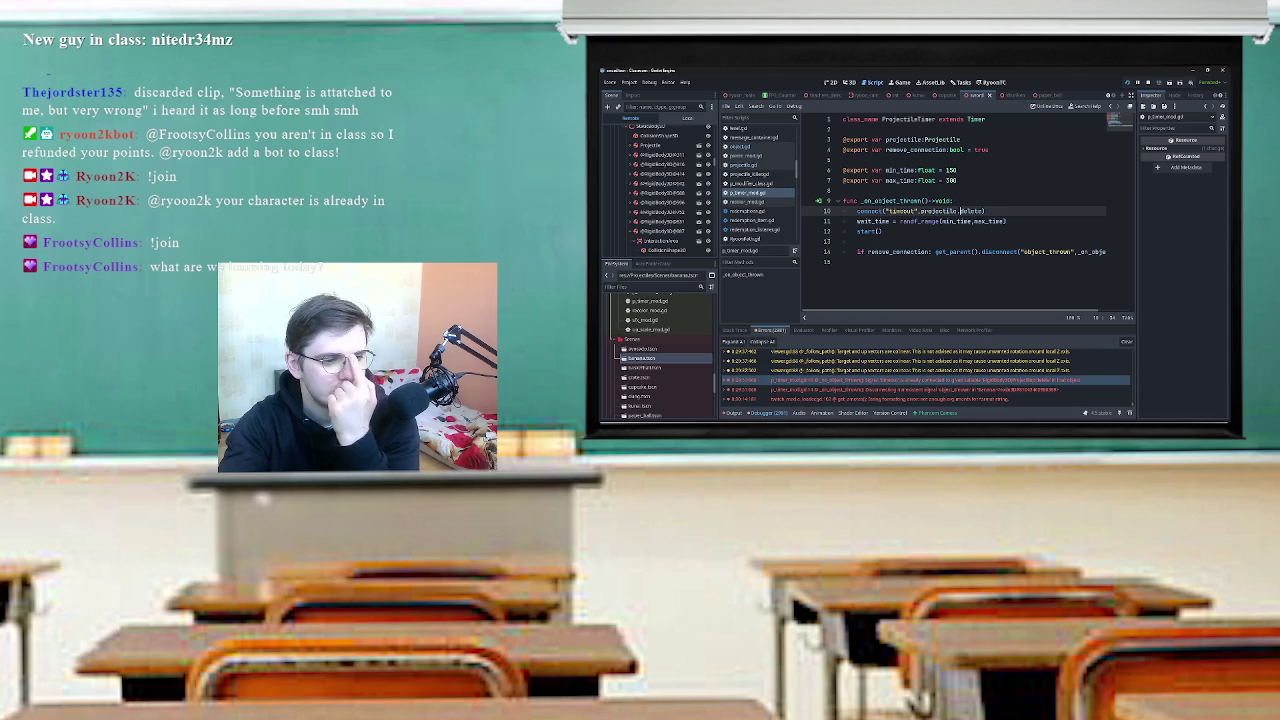
left_click(960, 211)
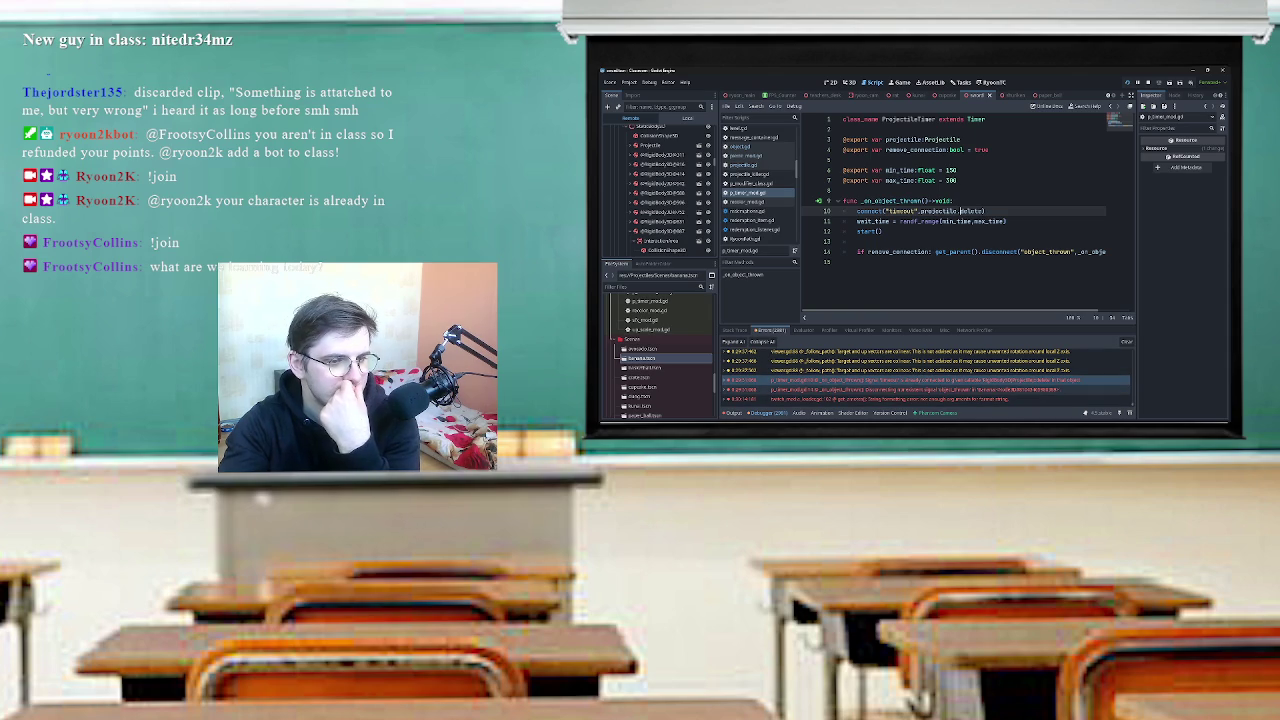
left_click(960, 251)
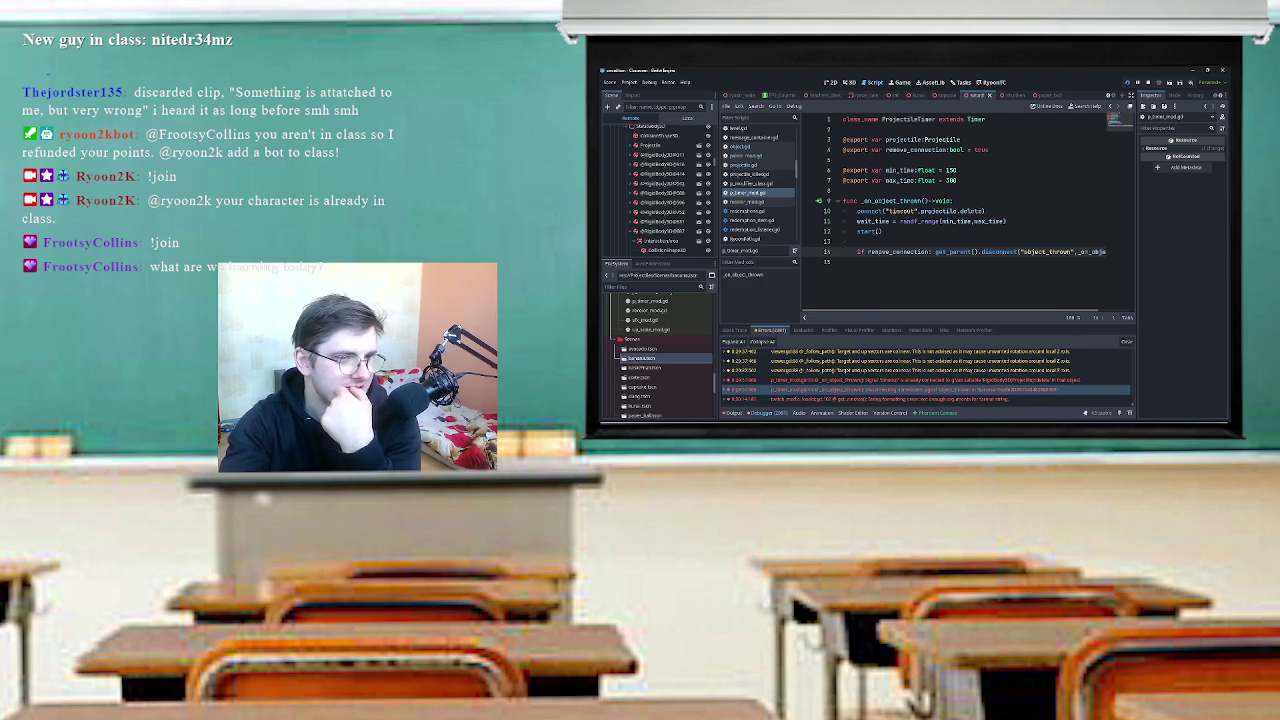
left_click(924, 201)
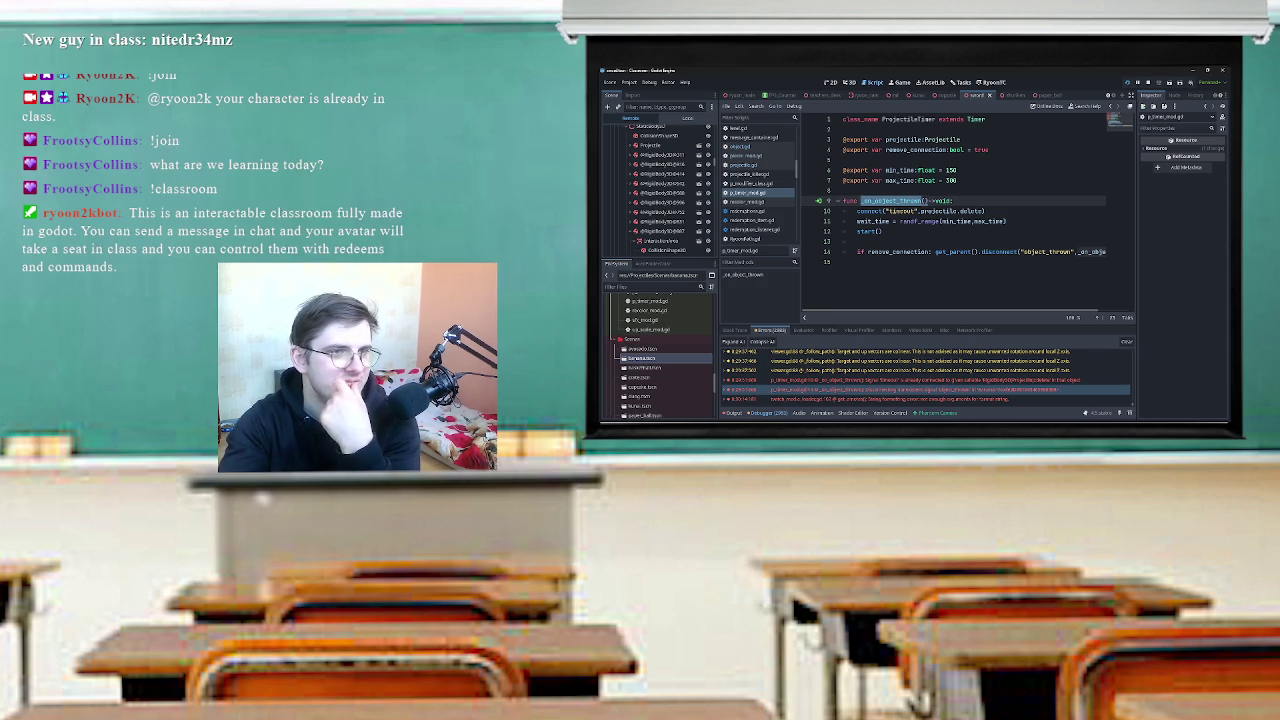
Open the template.tscn scene from the FileSystem dock.
scroll(665, 380, "down", 2)
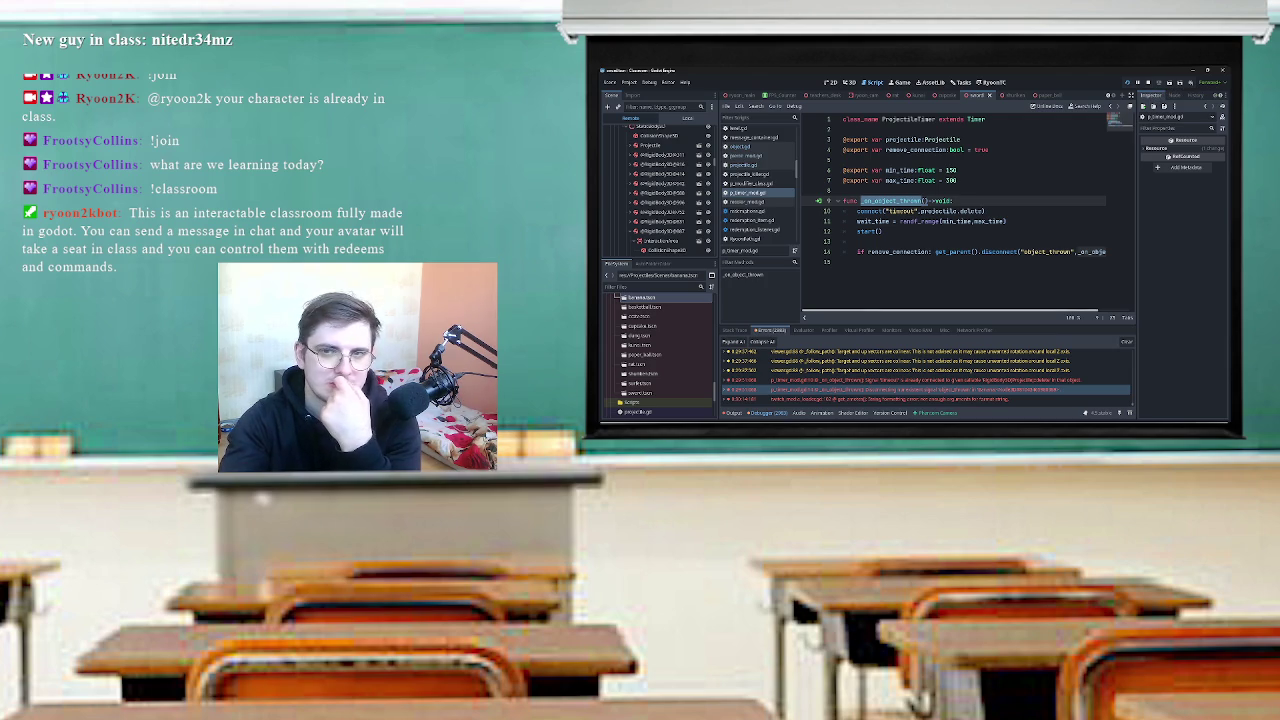
scroll(660, 356, "down", 1)
scroll(660, 356, "down", 2)
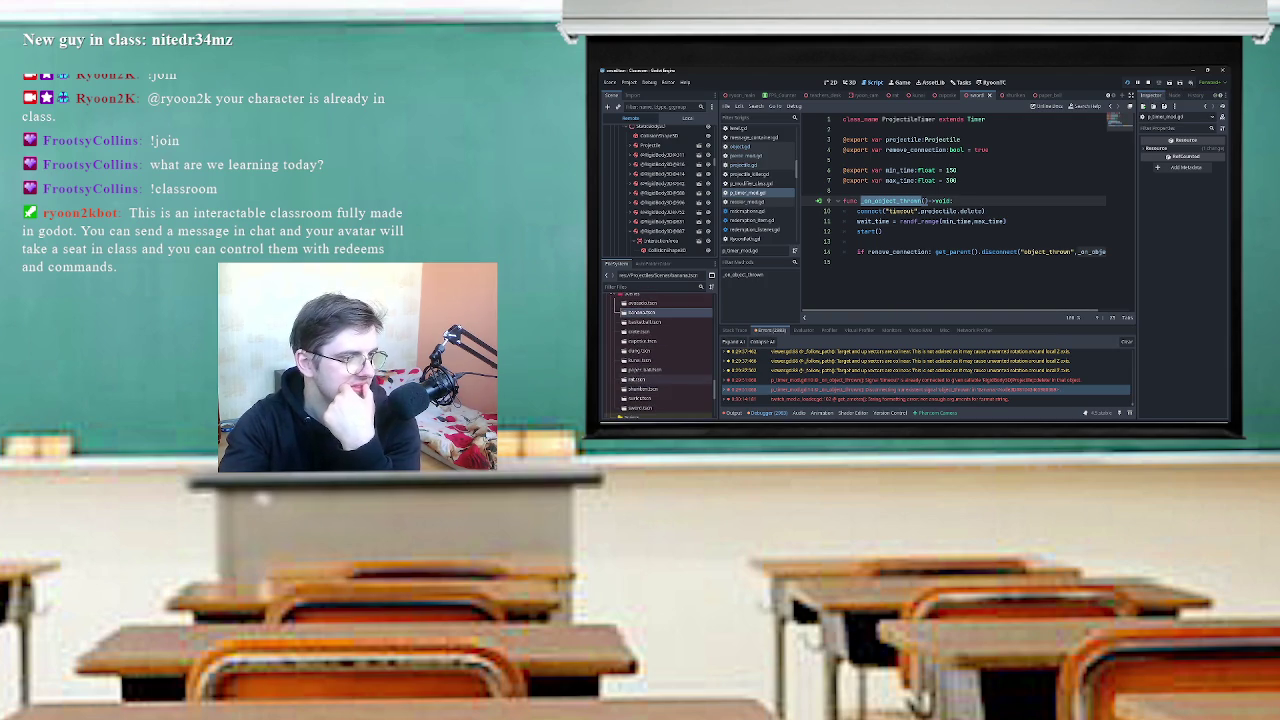
left_click(639, 369)
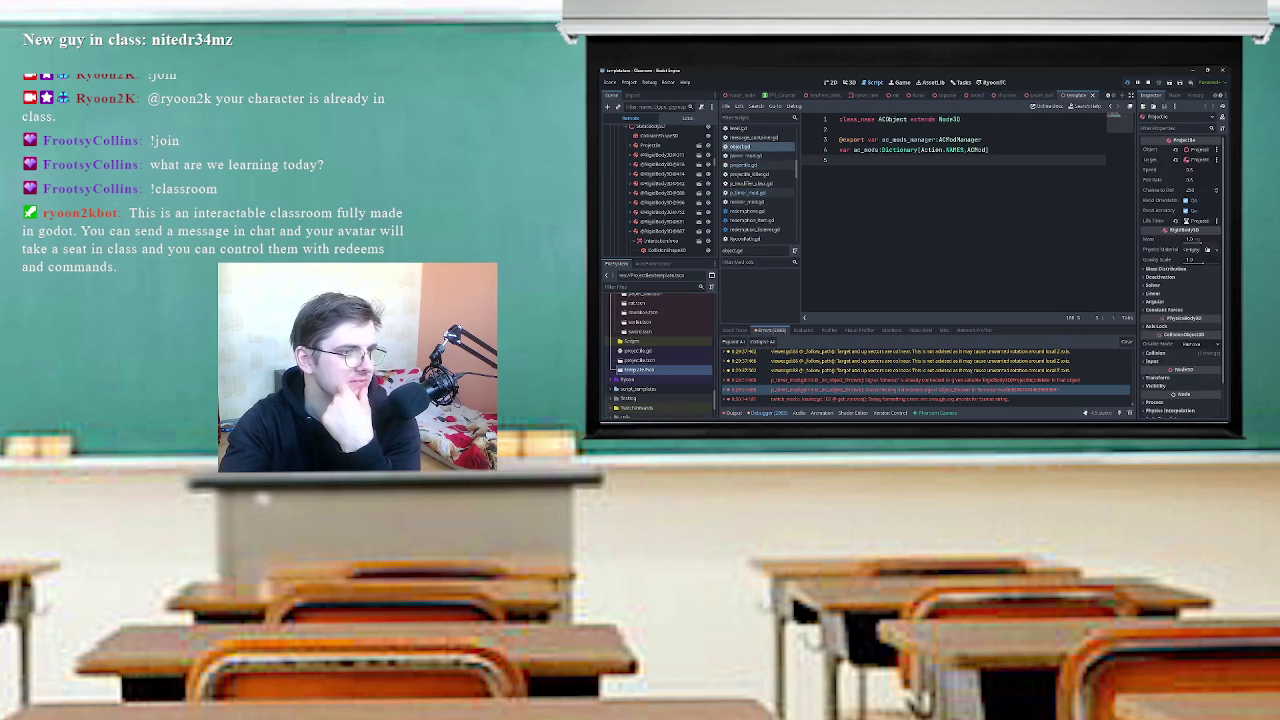
Select ProjectileTimer in the Local scene tree and open its script.
scroll(700, 213, "down", 3)
scroll(660, 190, "up", 3)
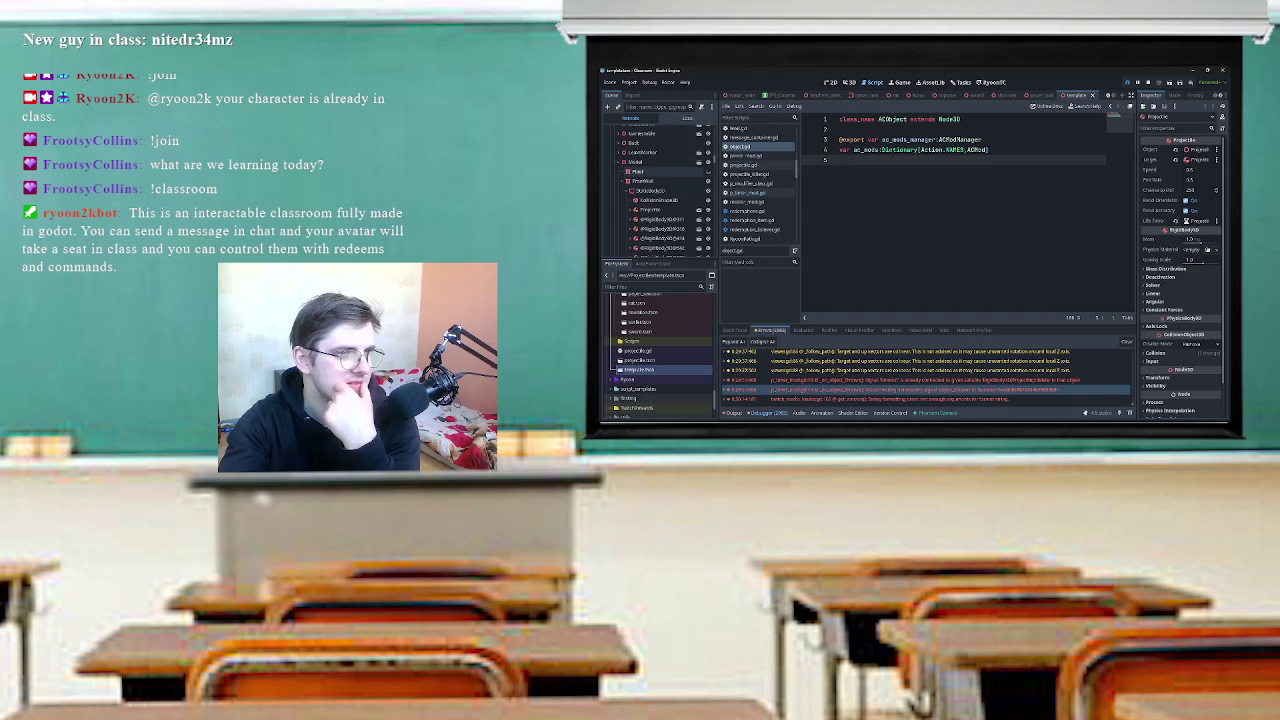
scroll(760, 180, "up", 2)
left_click(688, 118)
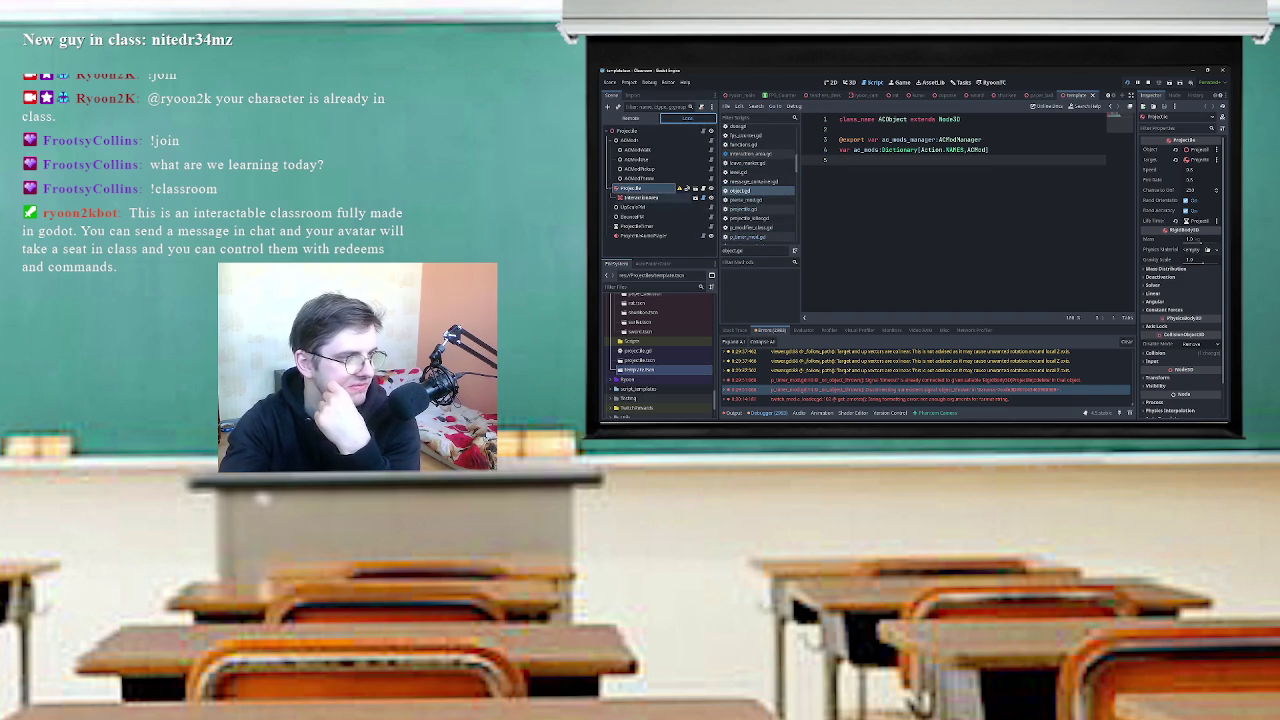
left_click(640, 226)
left_click(711, 227)
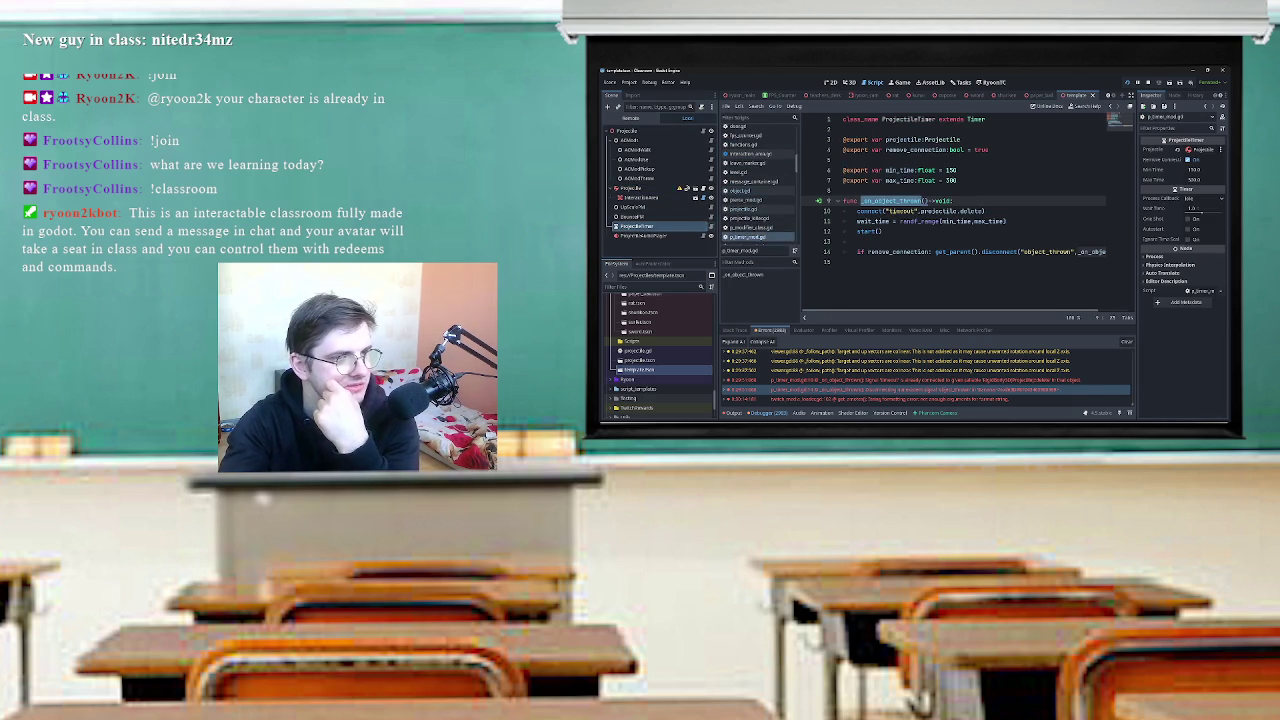
Select _on_object_thrown, stop the running game, and dismiss the Projectile configuration warning.
left_click(843, 190)
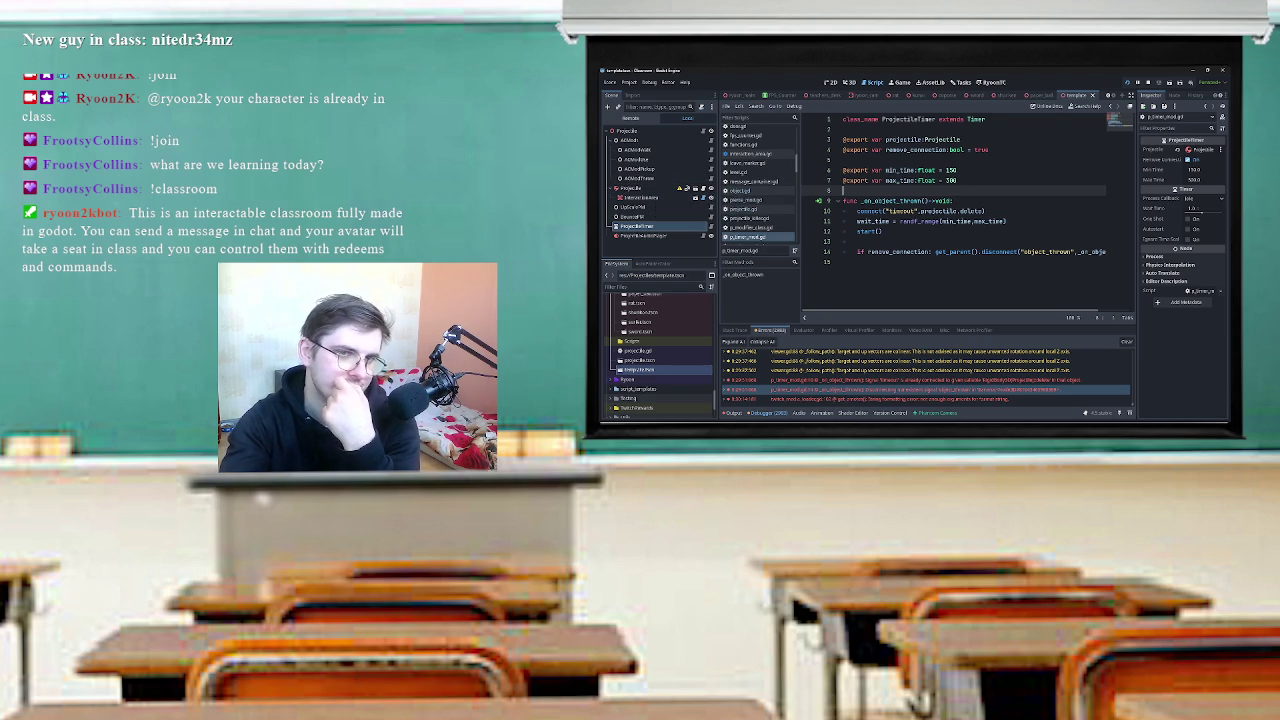
left_click(893, 201)
double_click(893, 201)
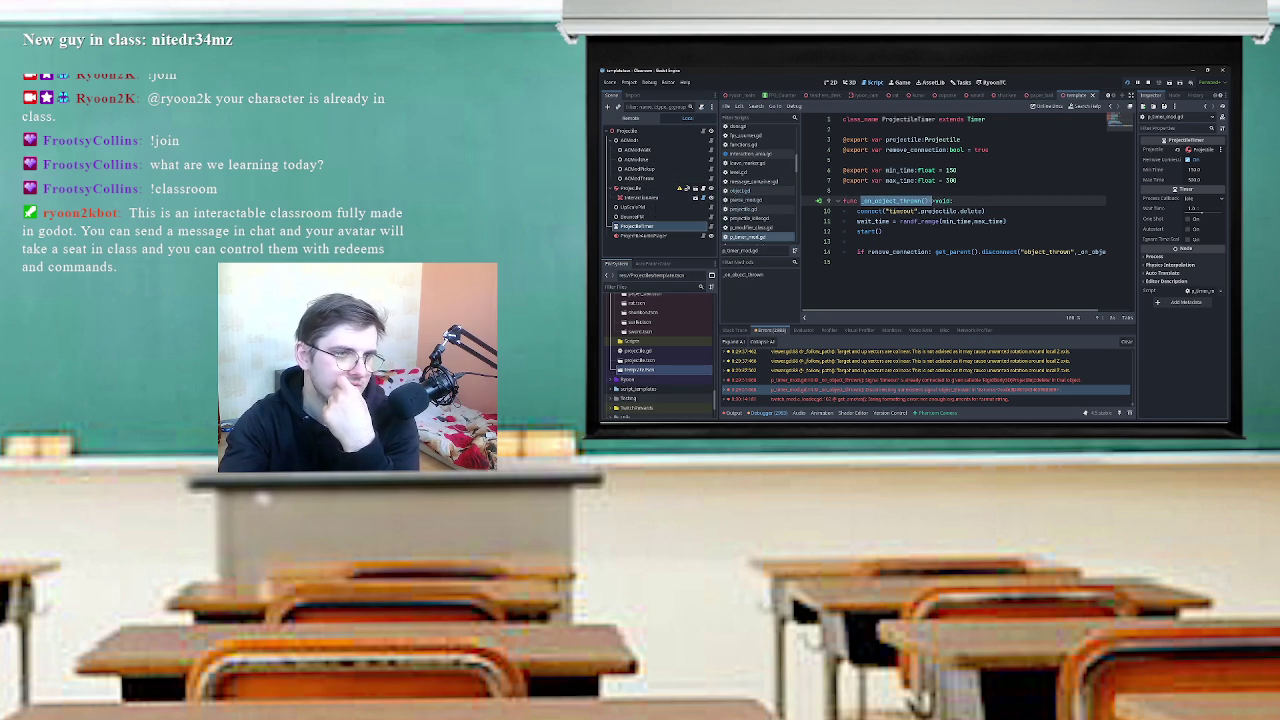
left_click(1149, 82)
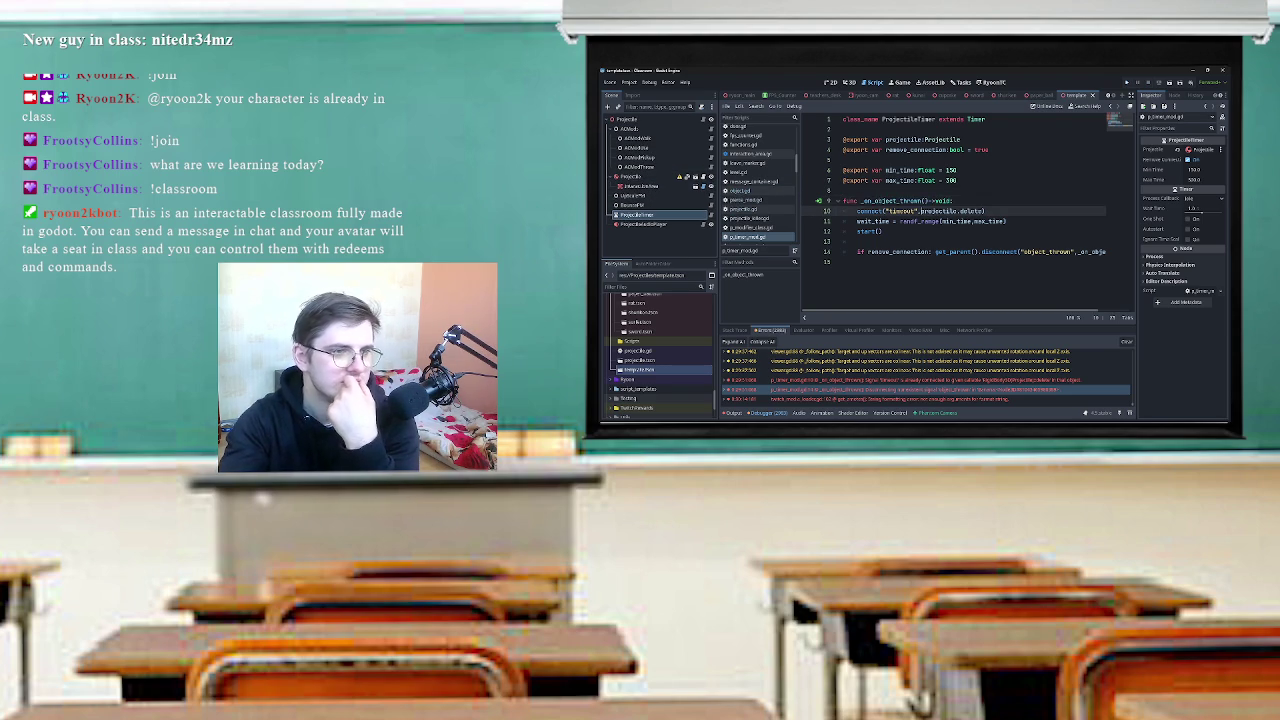
left_click(680, 176)
key("Return")
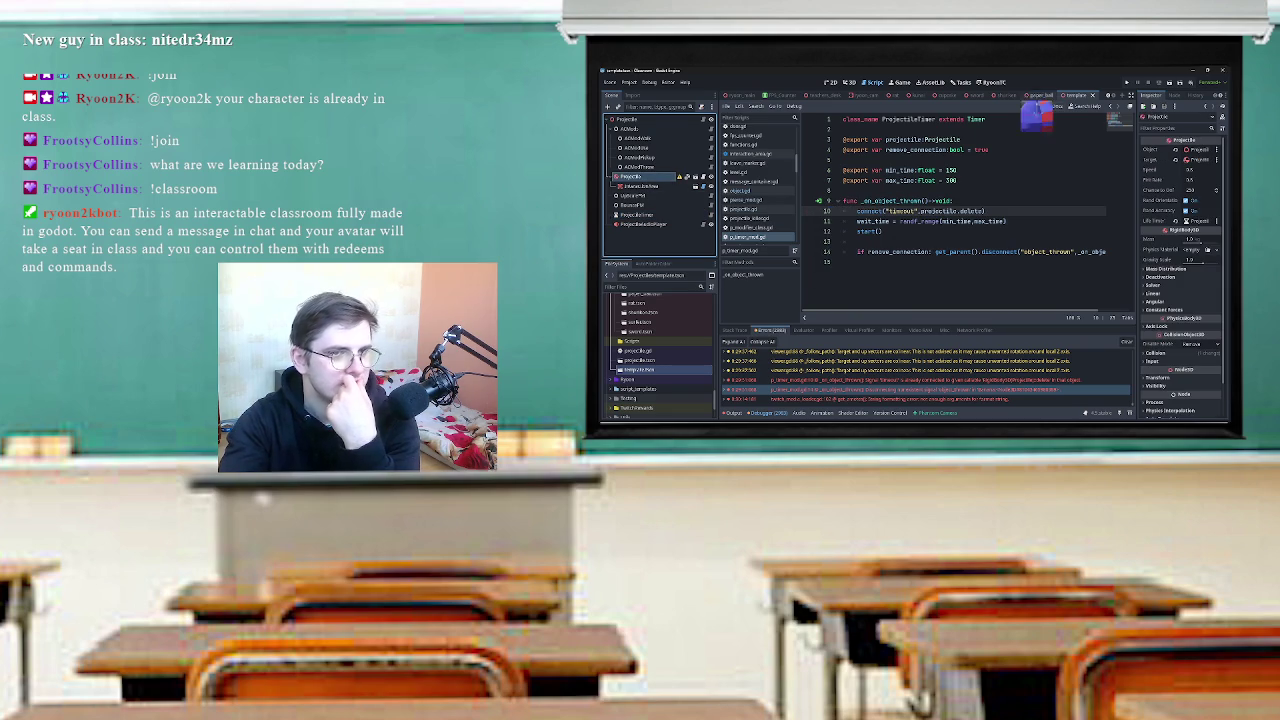
Check line 9's connection to _on_object_thrown, then list Projectile's signals in the Node tab.
left_click(1047, 95)
key("ctrl+Tab")
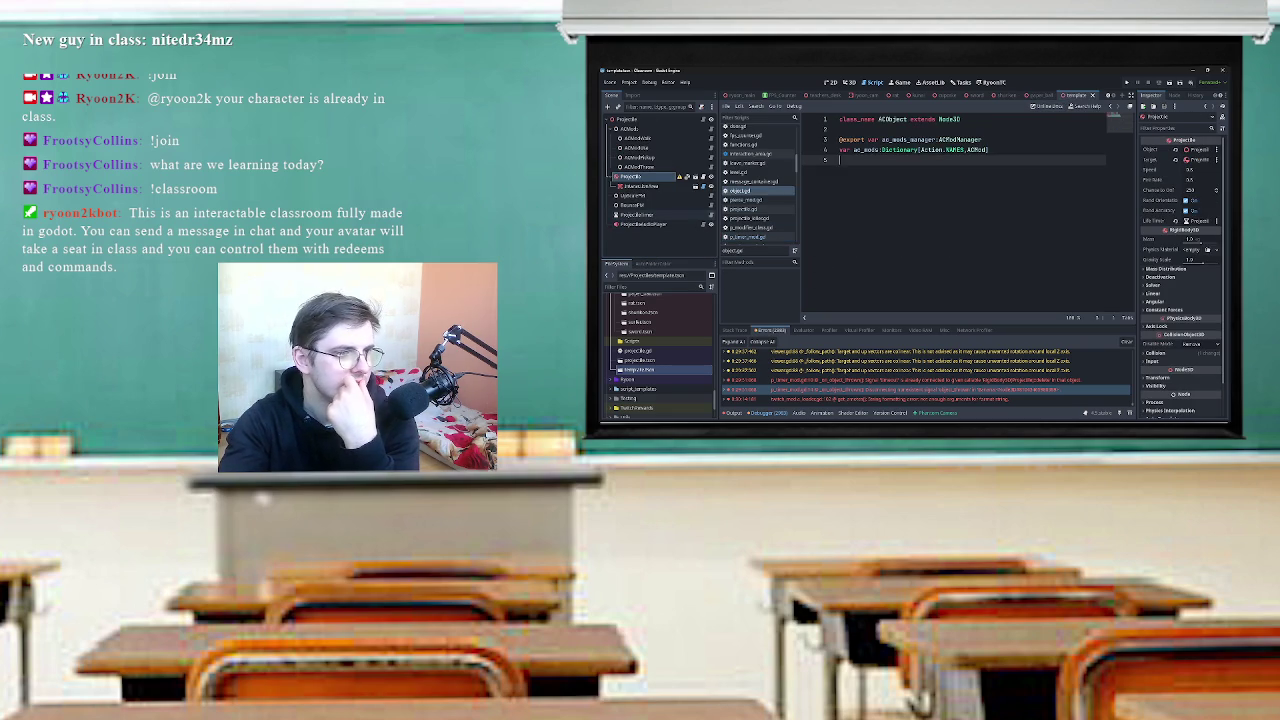
left_click(706, 215)
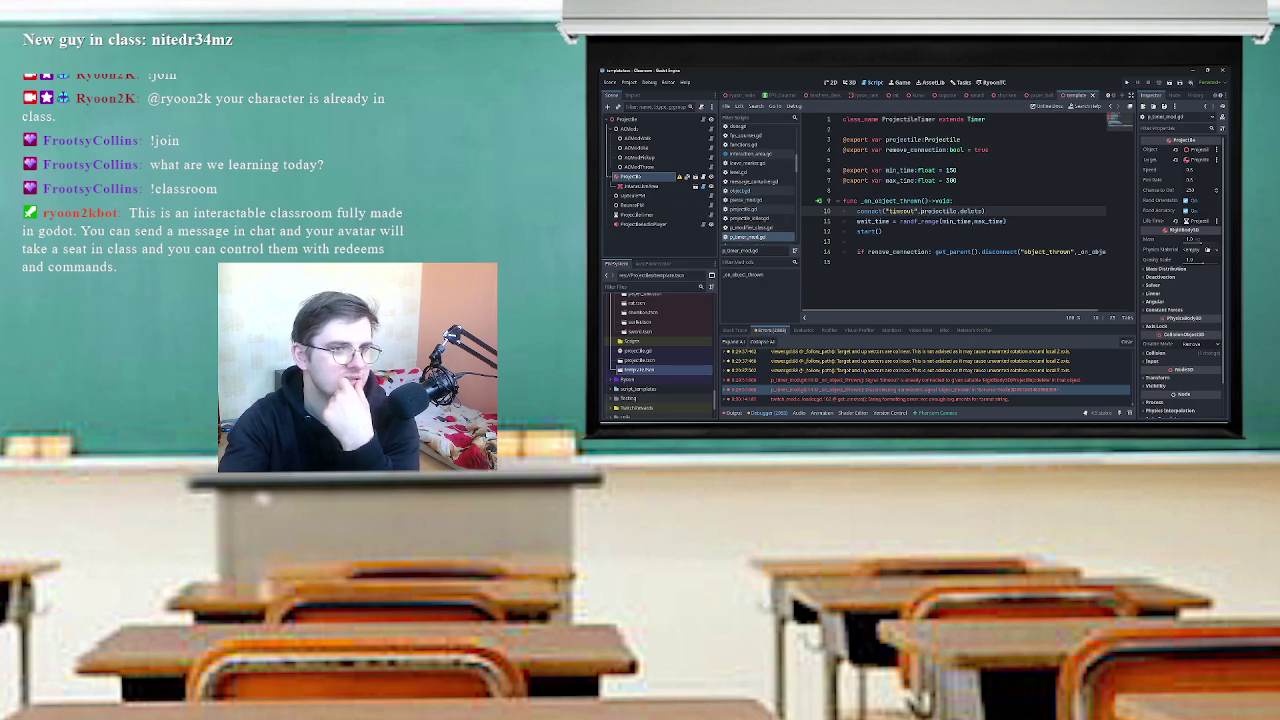
left_click(817, 200)
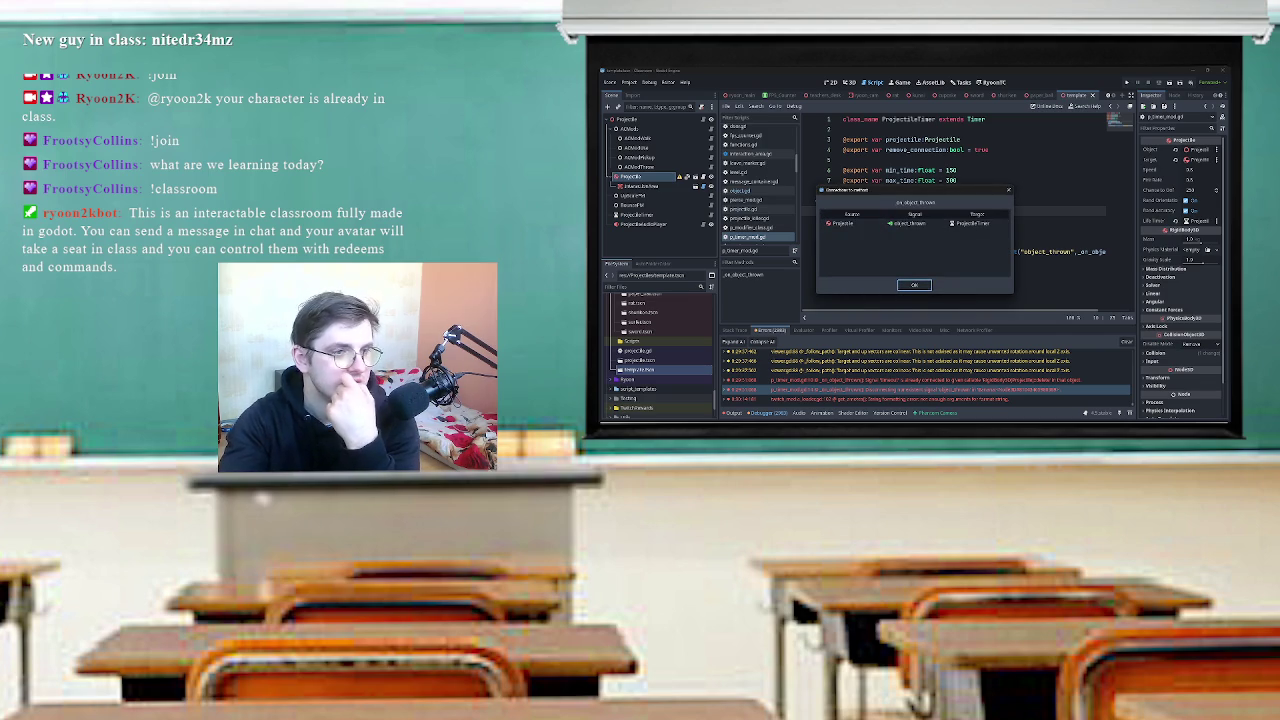
left_click(913, 285)
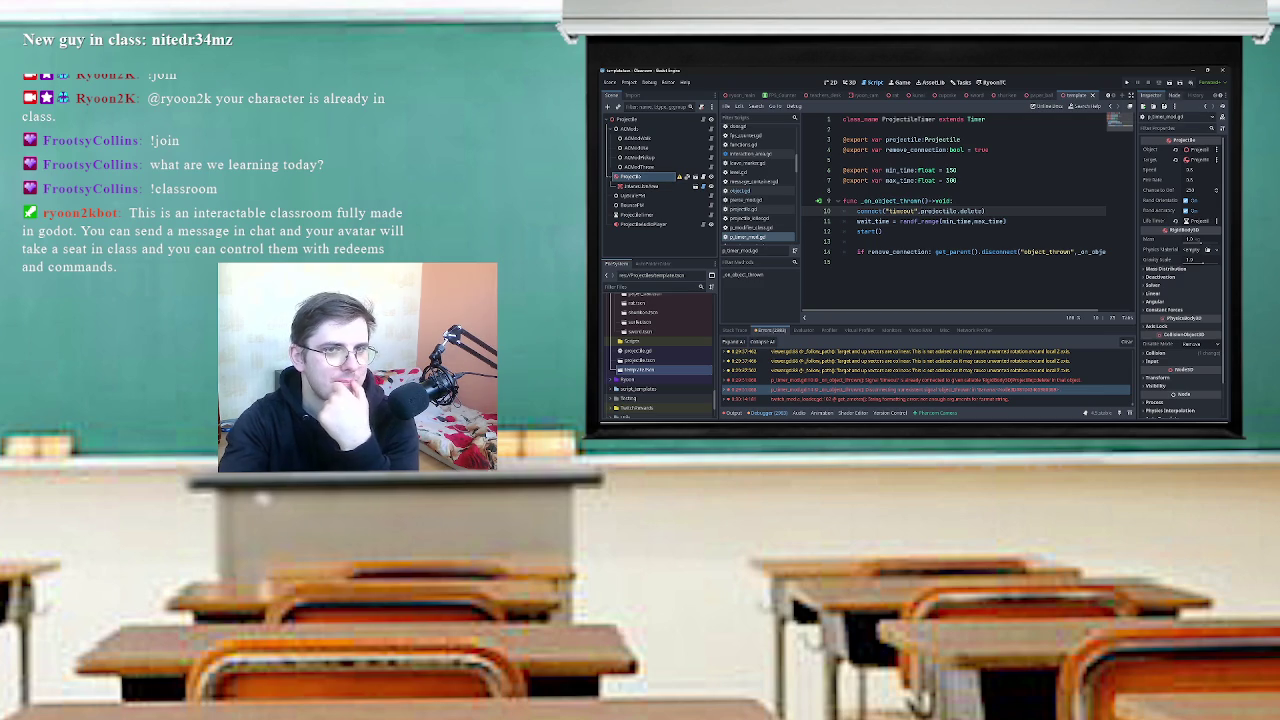
left_click(1173, 95)
left_click(1180, 187)
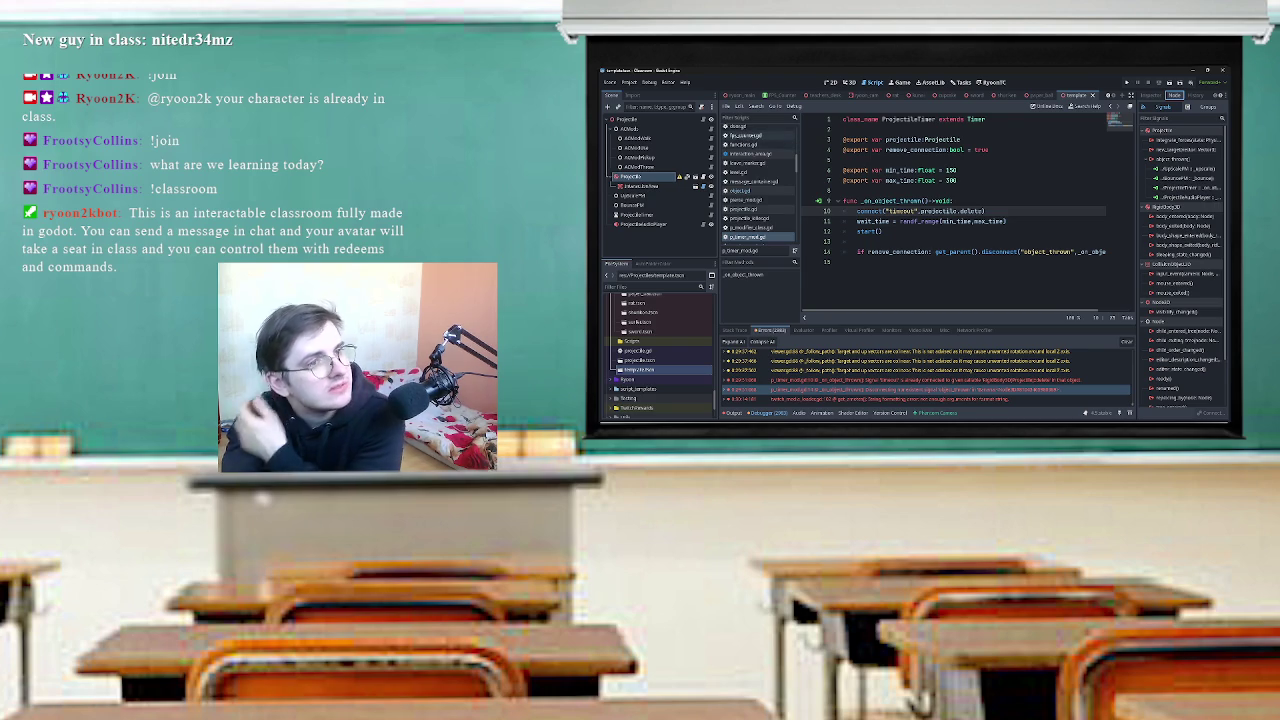
Switch to the sword scene's object.gd script and read the debugger errors' stack traces.
left_click(975, 95)
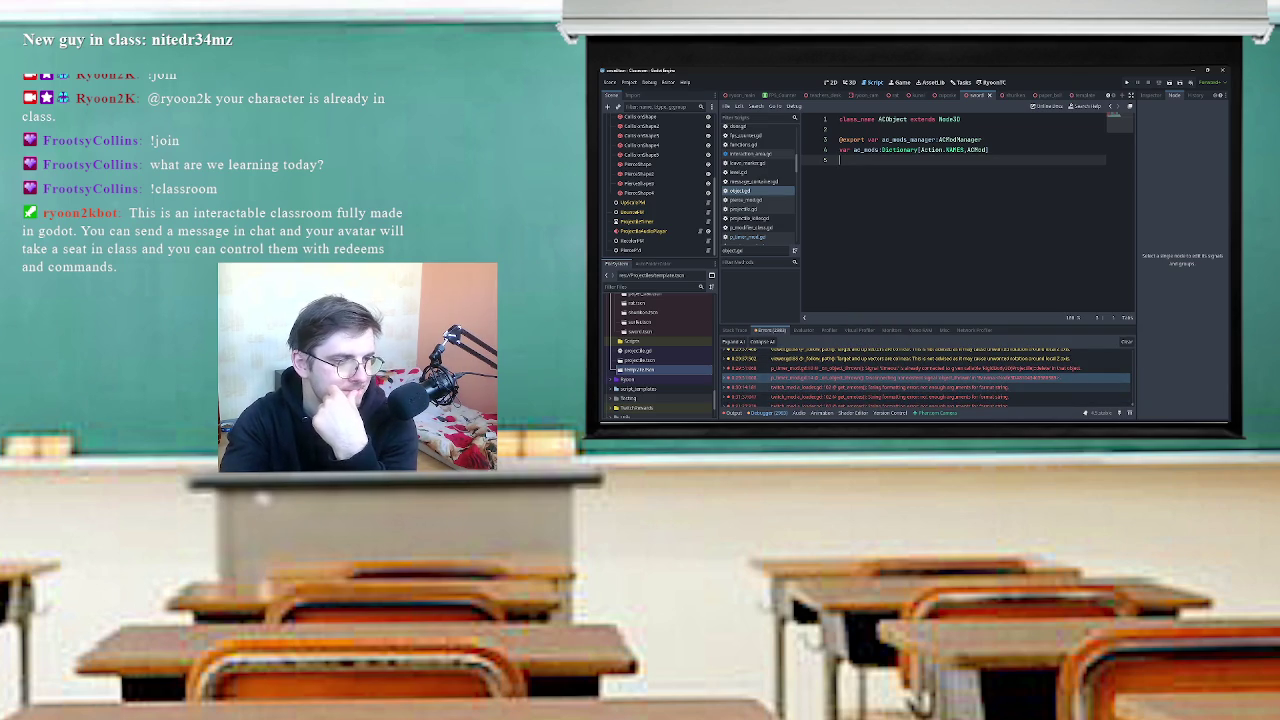
mouse_move(893, 378)
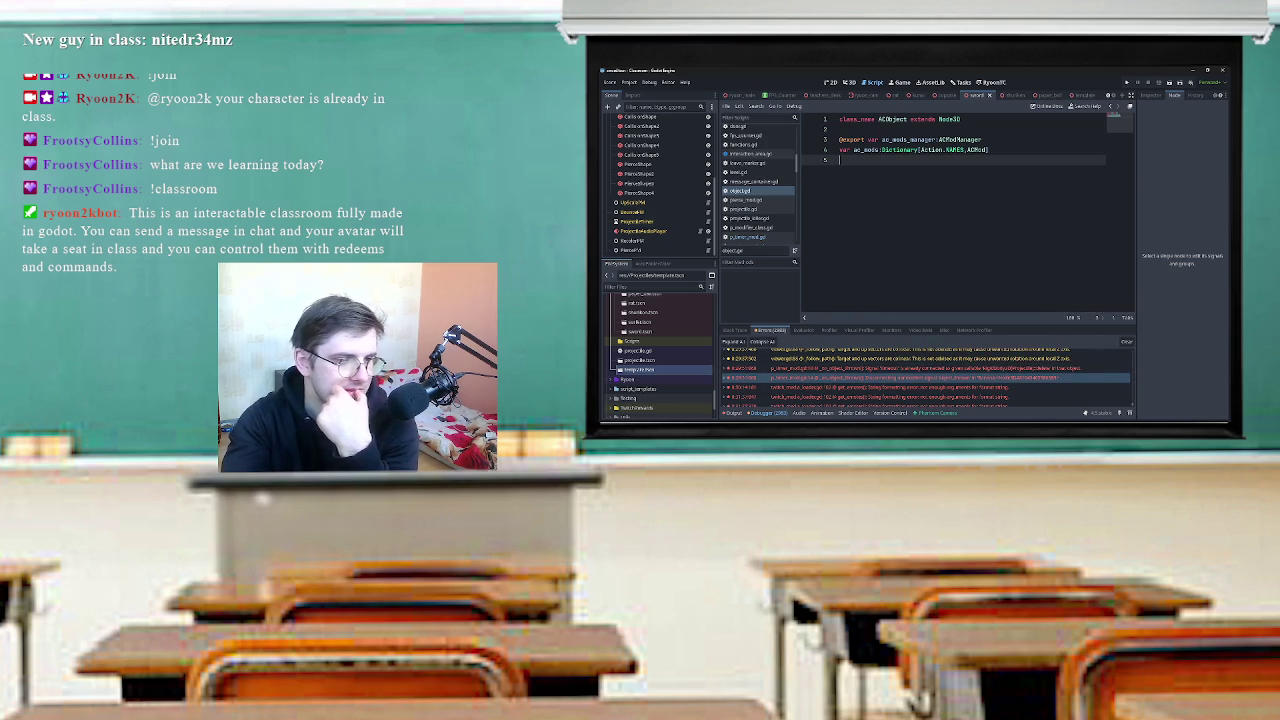
mouse_move(765, 356)
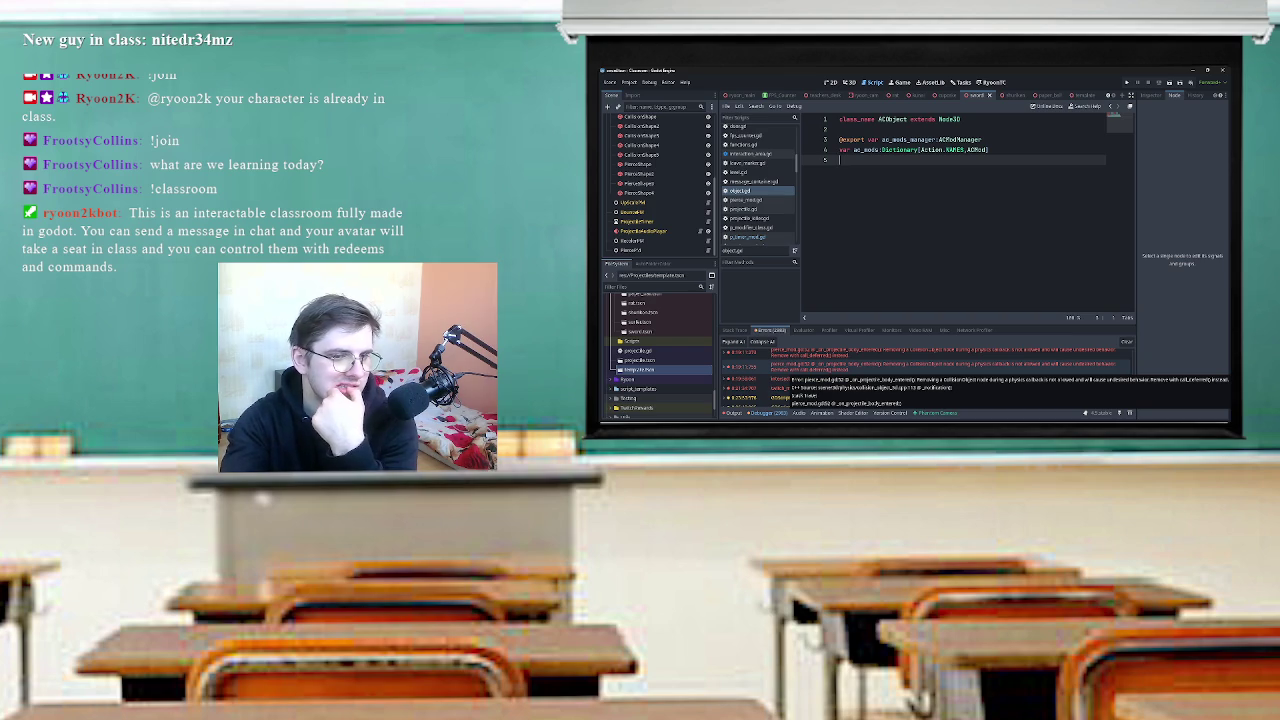
left_click(900, 365)
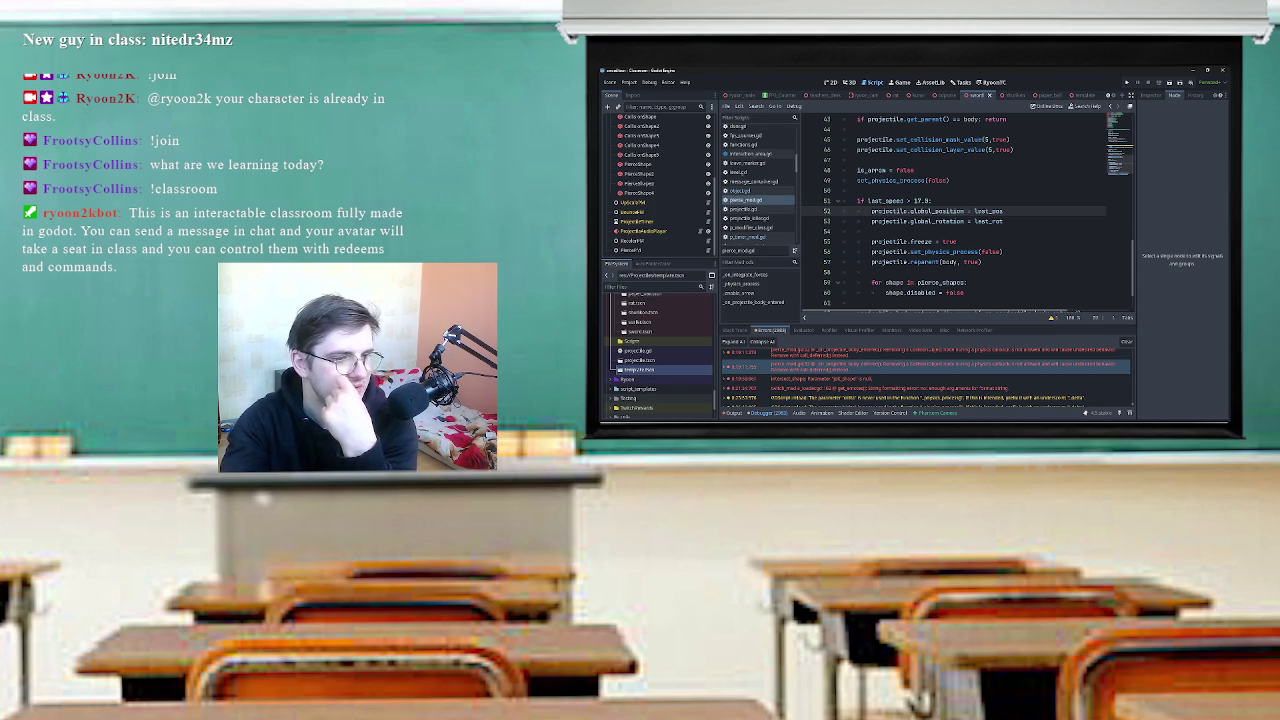
left_click(900, 402)
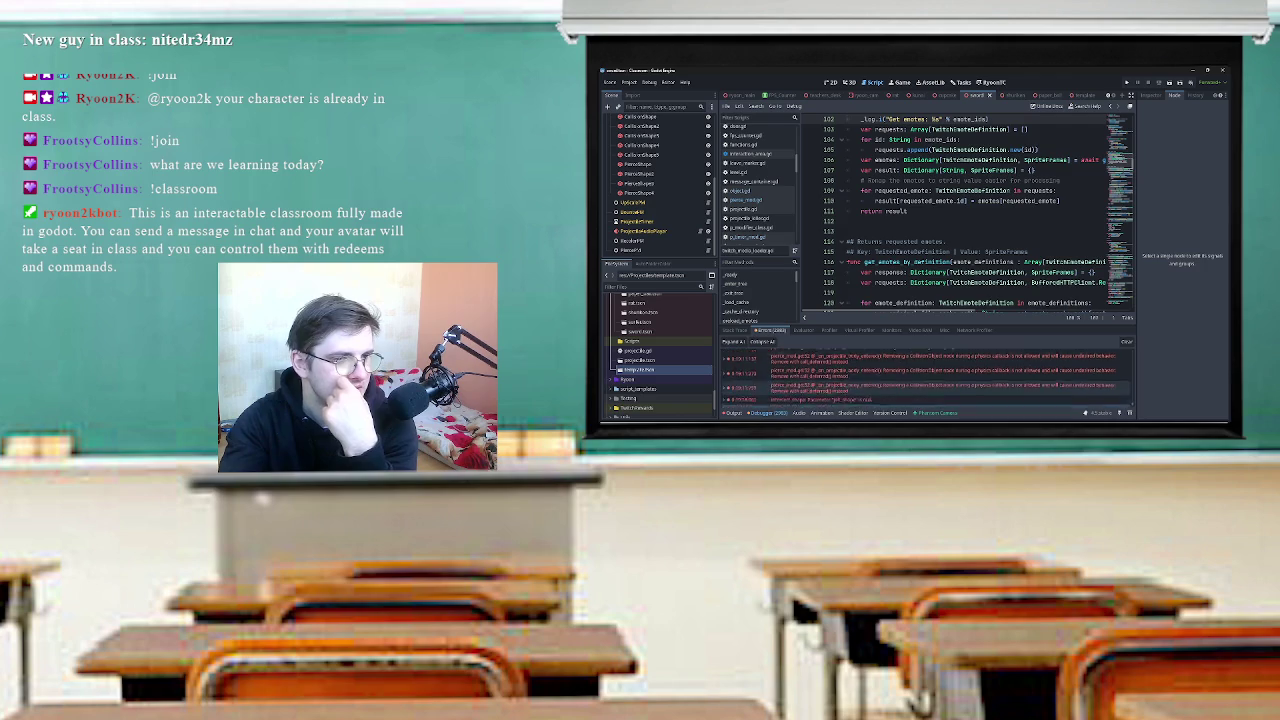
left_click(900, 374)
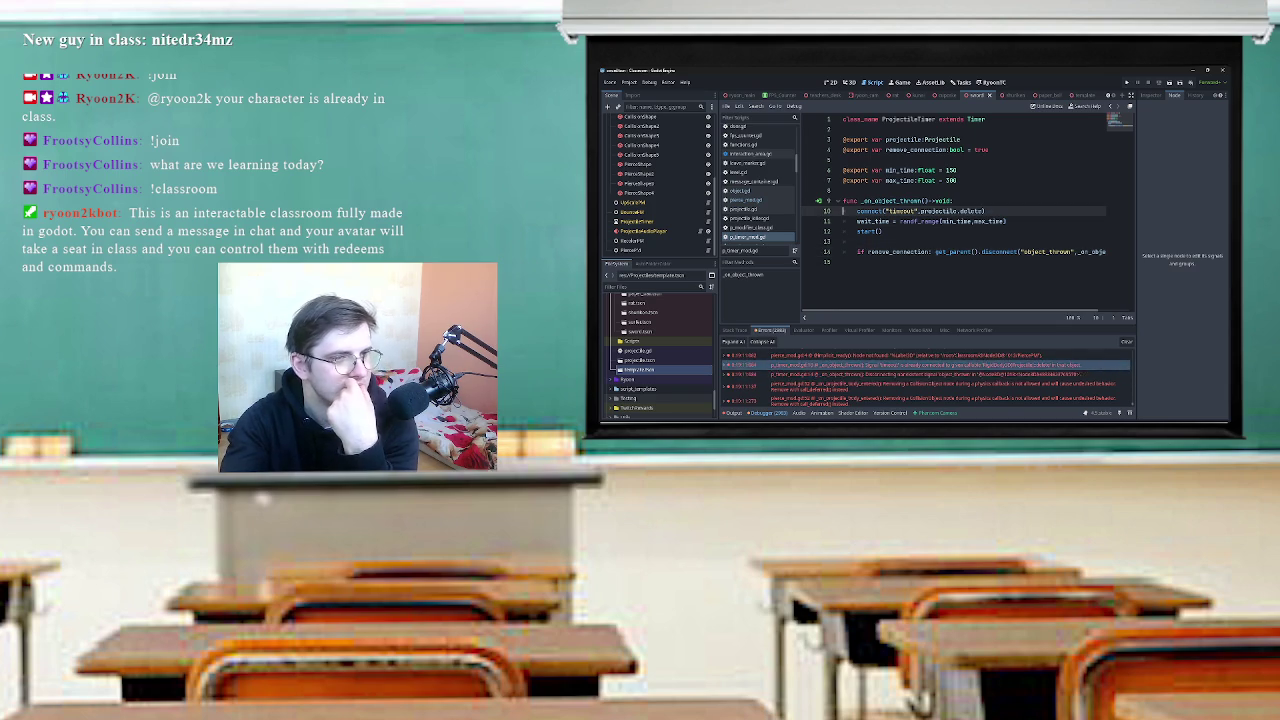
left_click(900, 373)
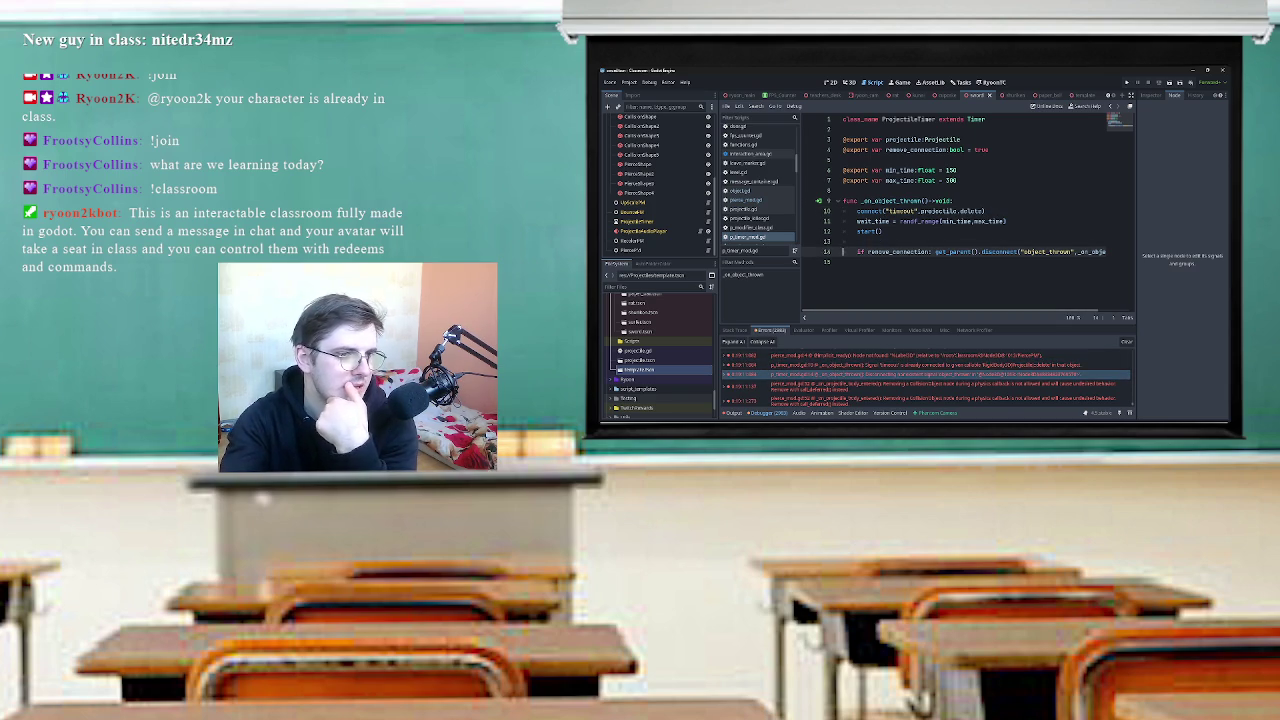
scroll(957, 214, "right", 3)
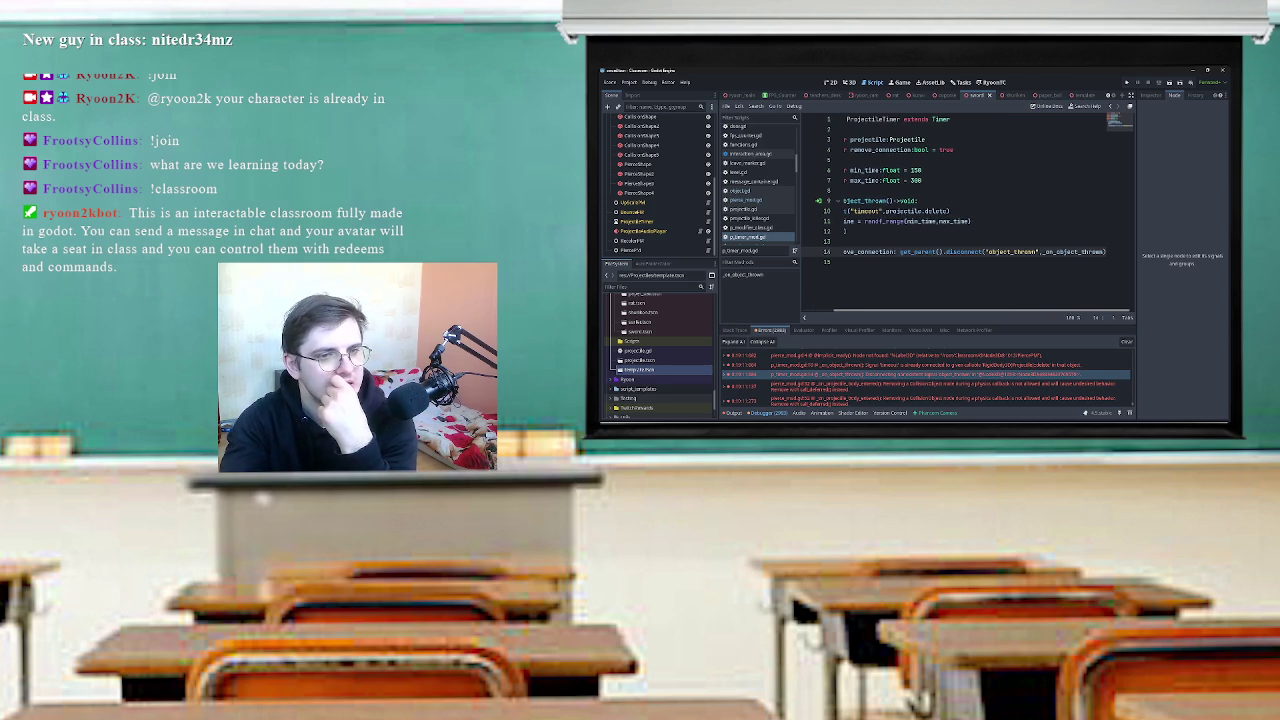
scroll(966, 214, "left", 3)
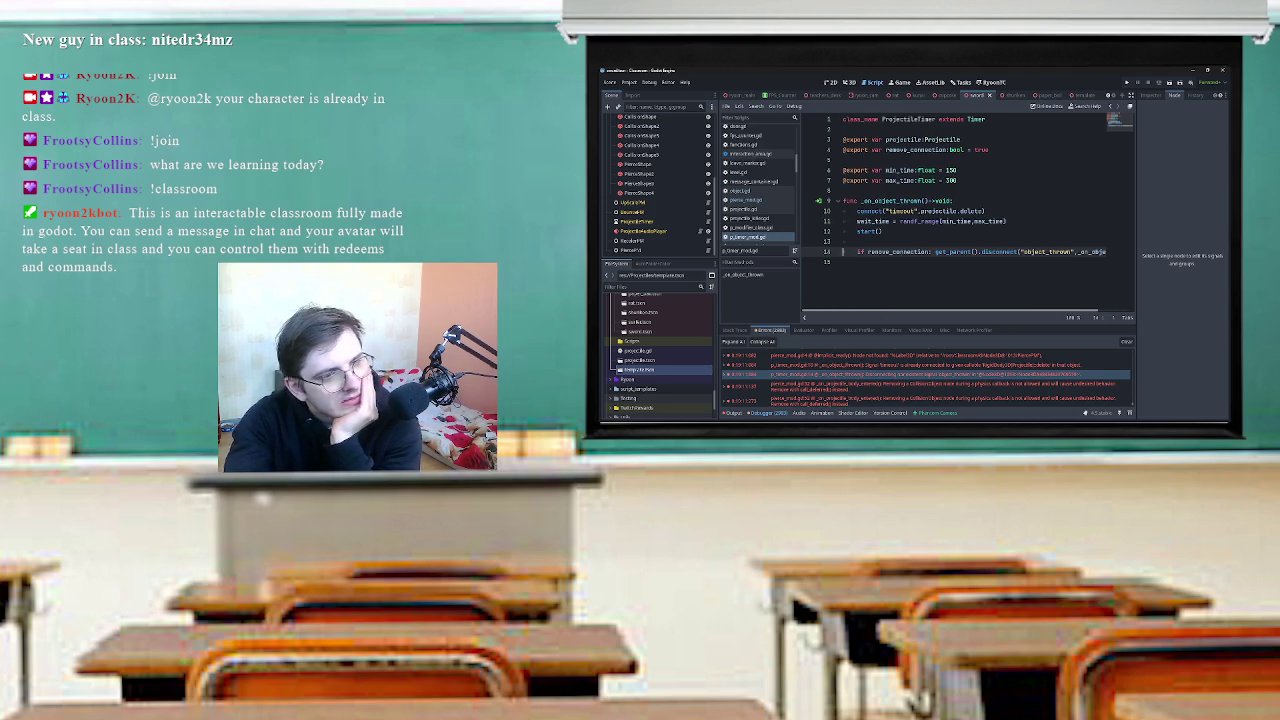
scroll(957, 214, "right", 3)
scroll(966, 214, "left", 3)
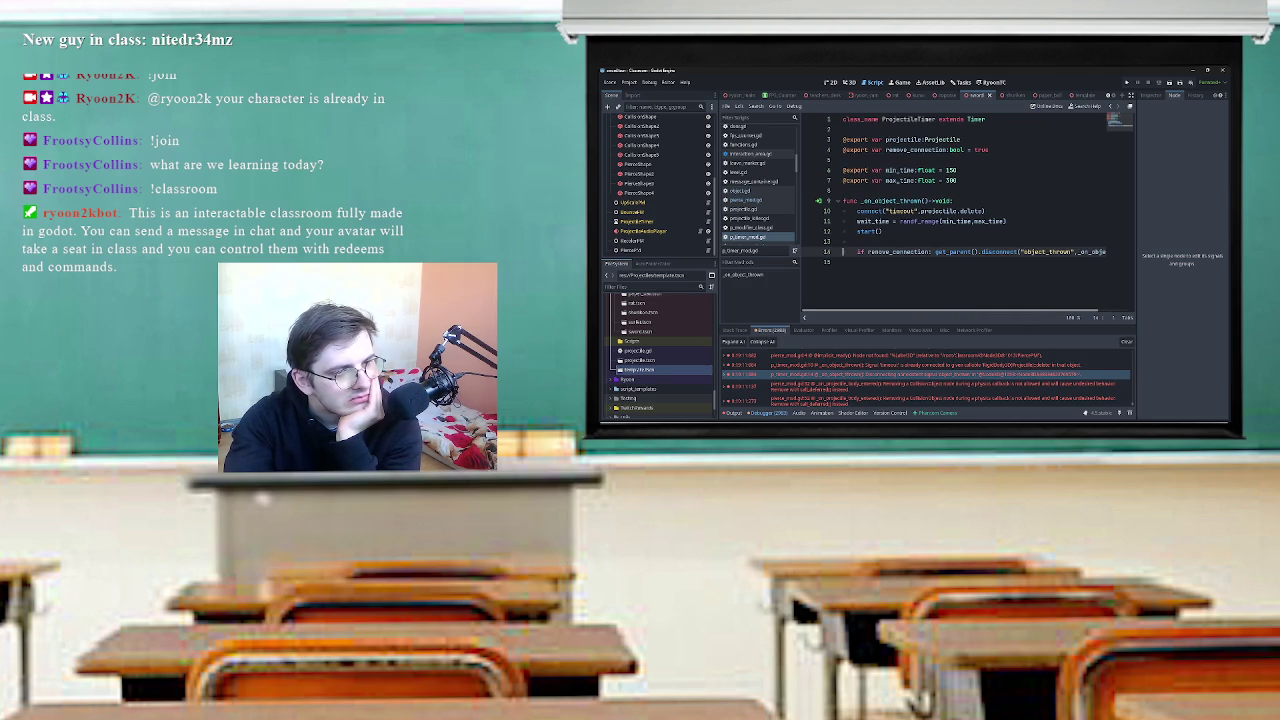
key("End")
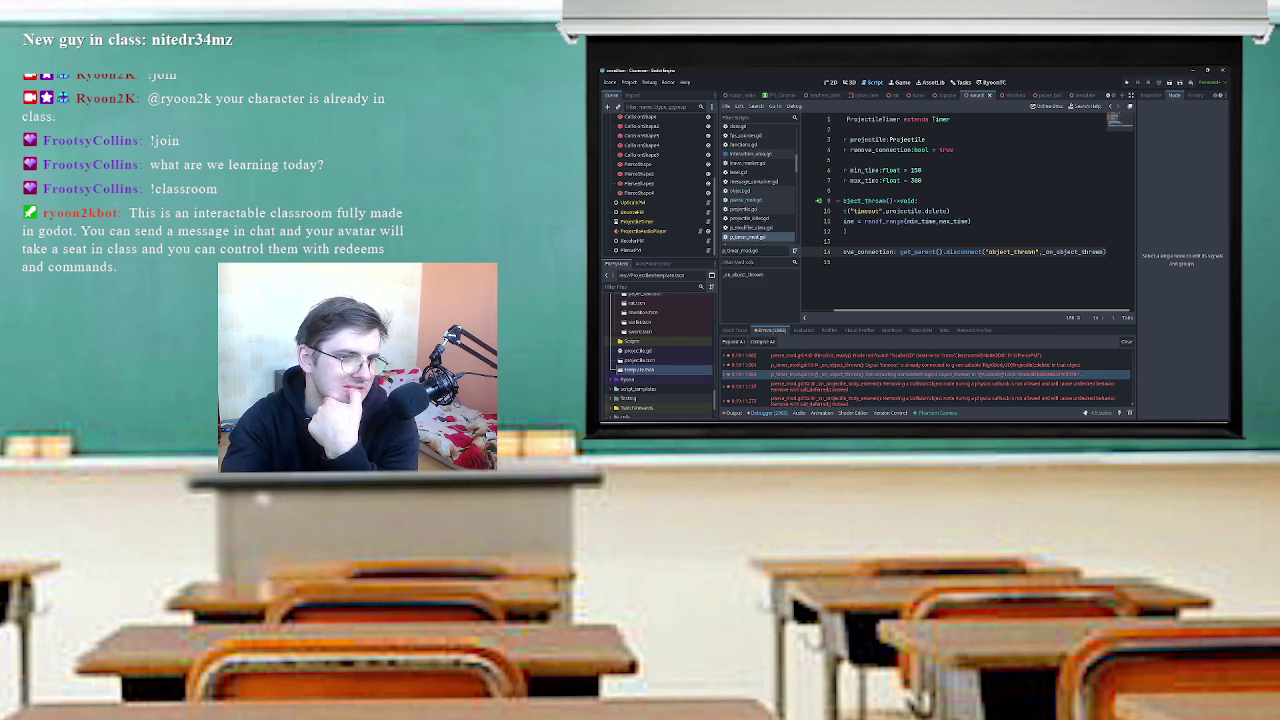
key("Home")
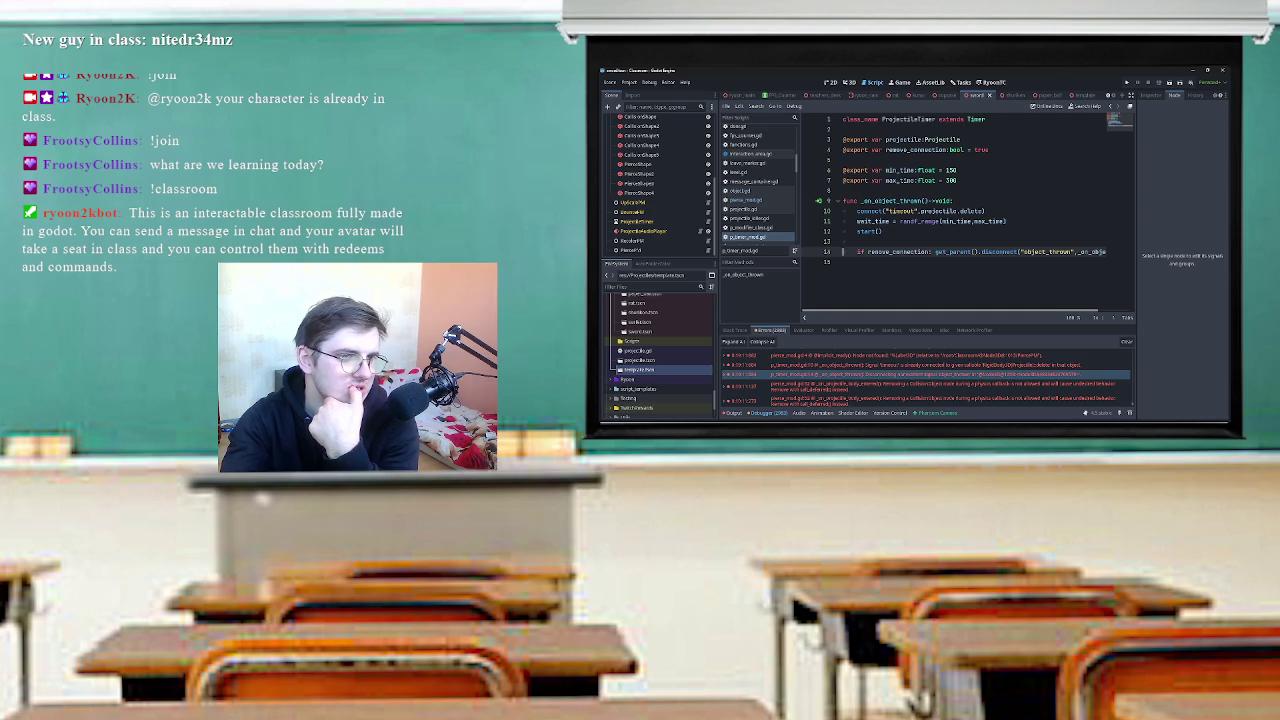
double_click(952, 251)
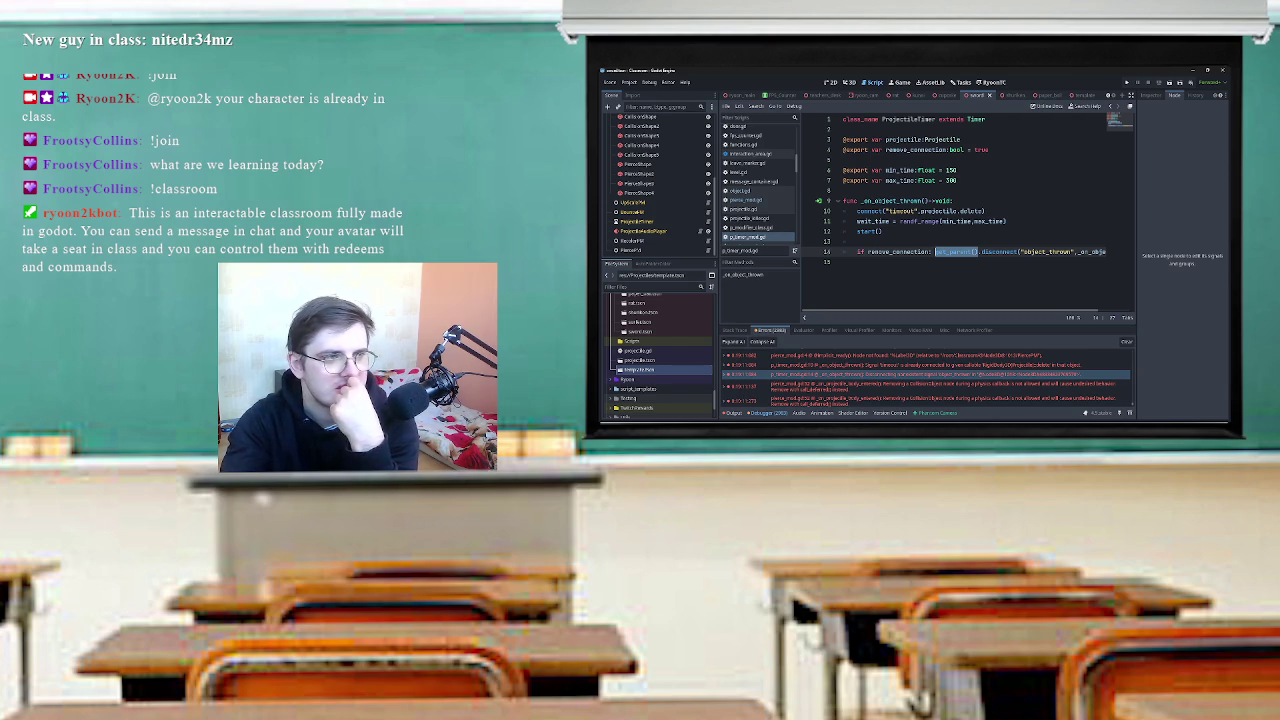
Select ProjectileTimer and review its Timer properties in the Inspector.
scroll(660, 200, "up", 5)
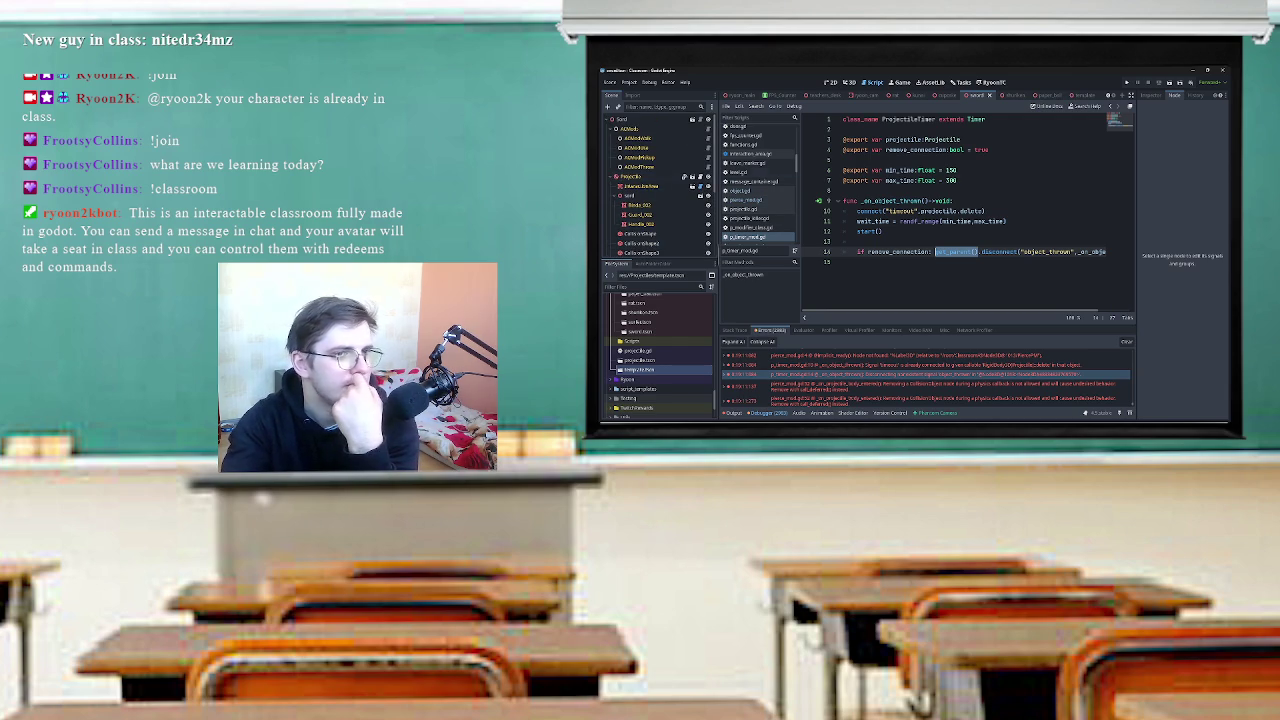
left_click(640, 176)
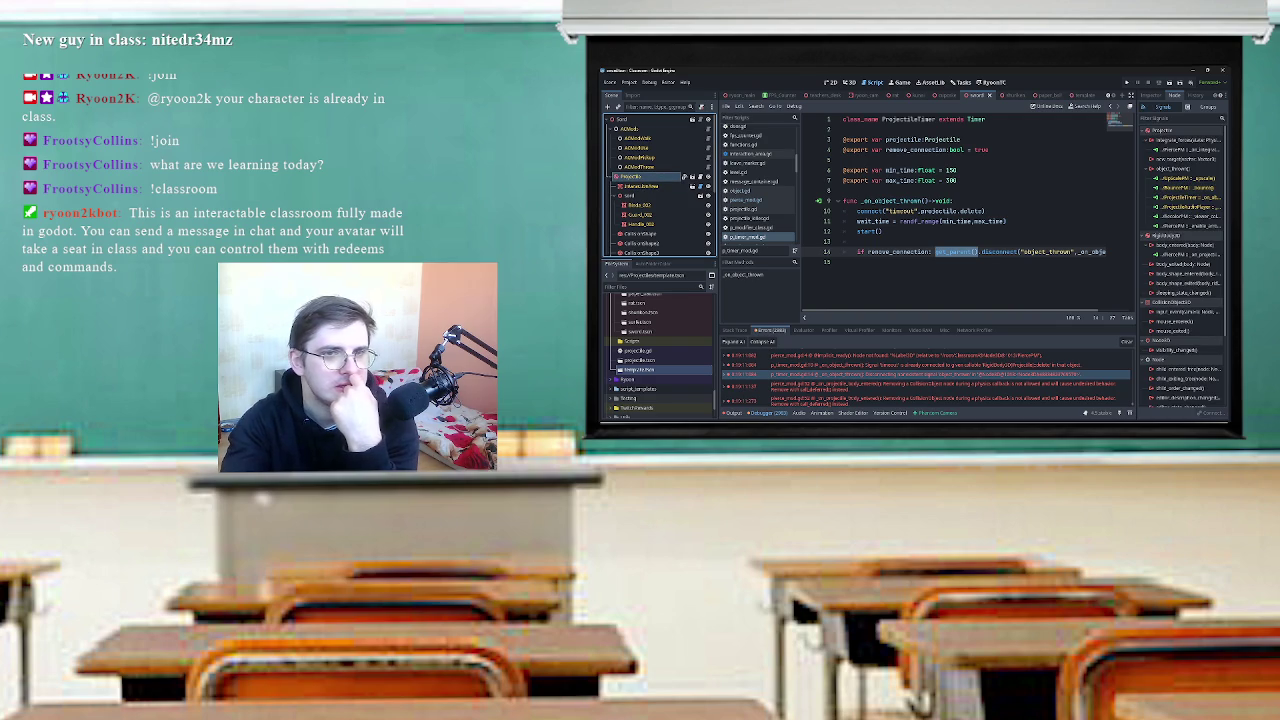
left_click(1151, 94)
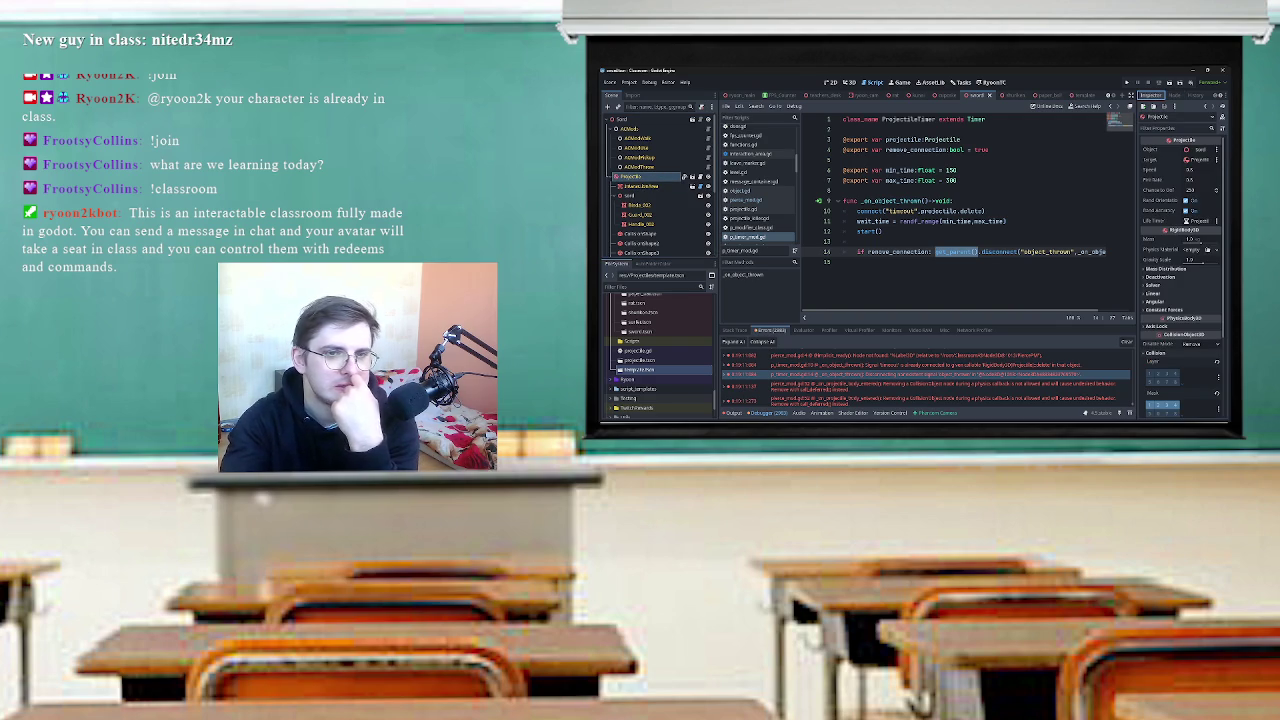
scroll(658, 185, "down", 5)
left_click(640, 221)
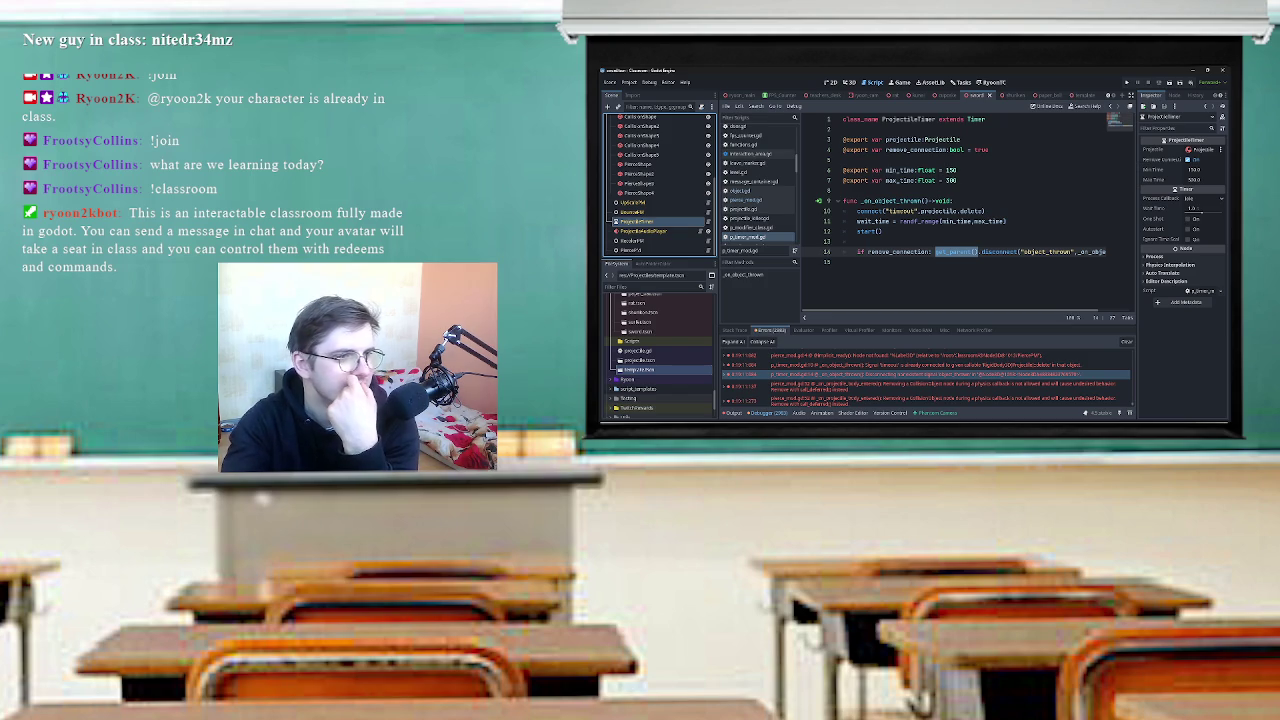
scroll(660, 185, "up", 2)
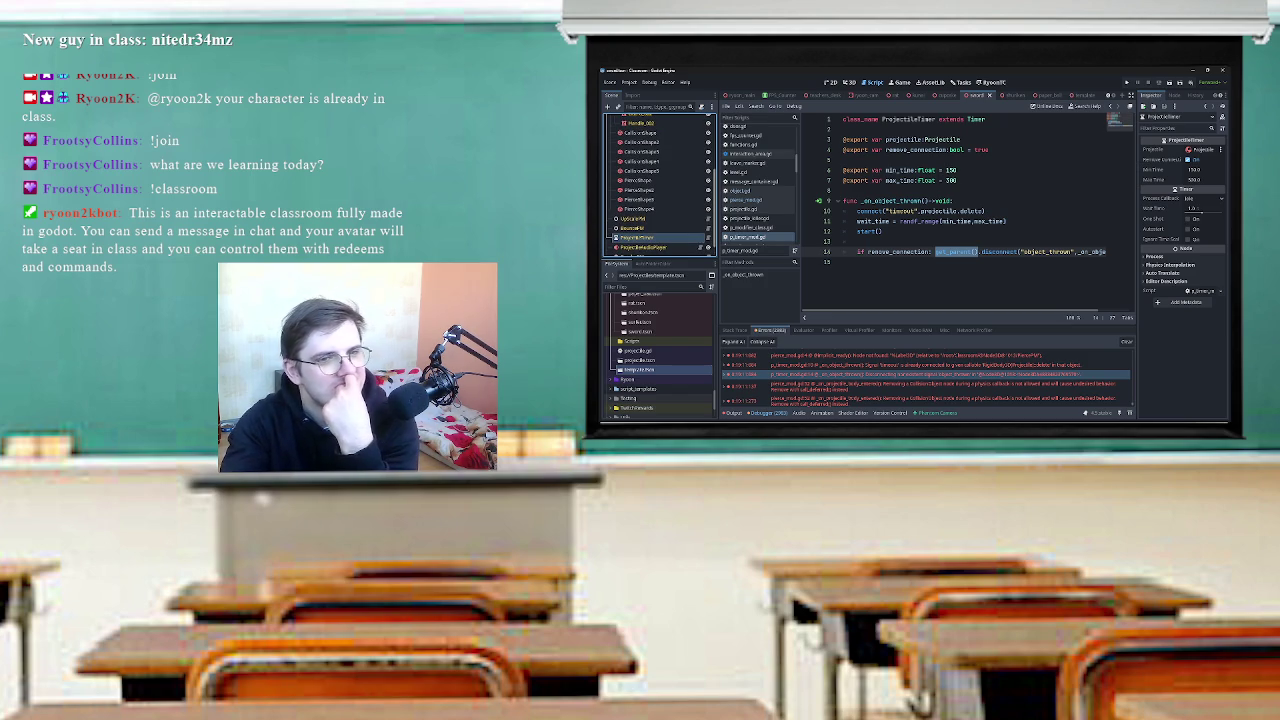
scroll(660, 185, "down", 1)
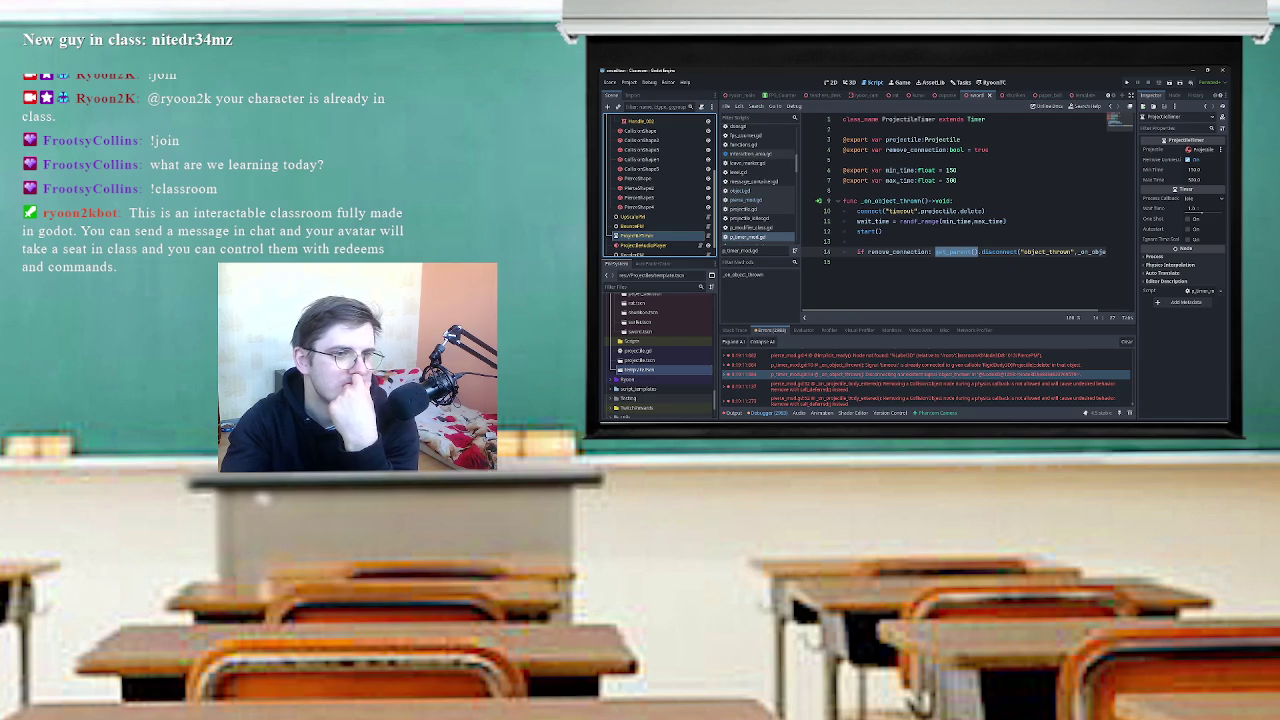
scroll(660, 185, "up", 5)
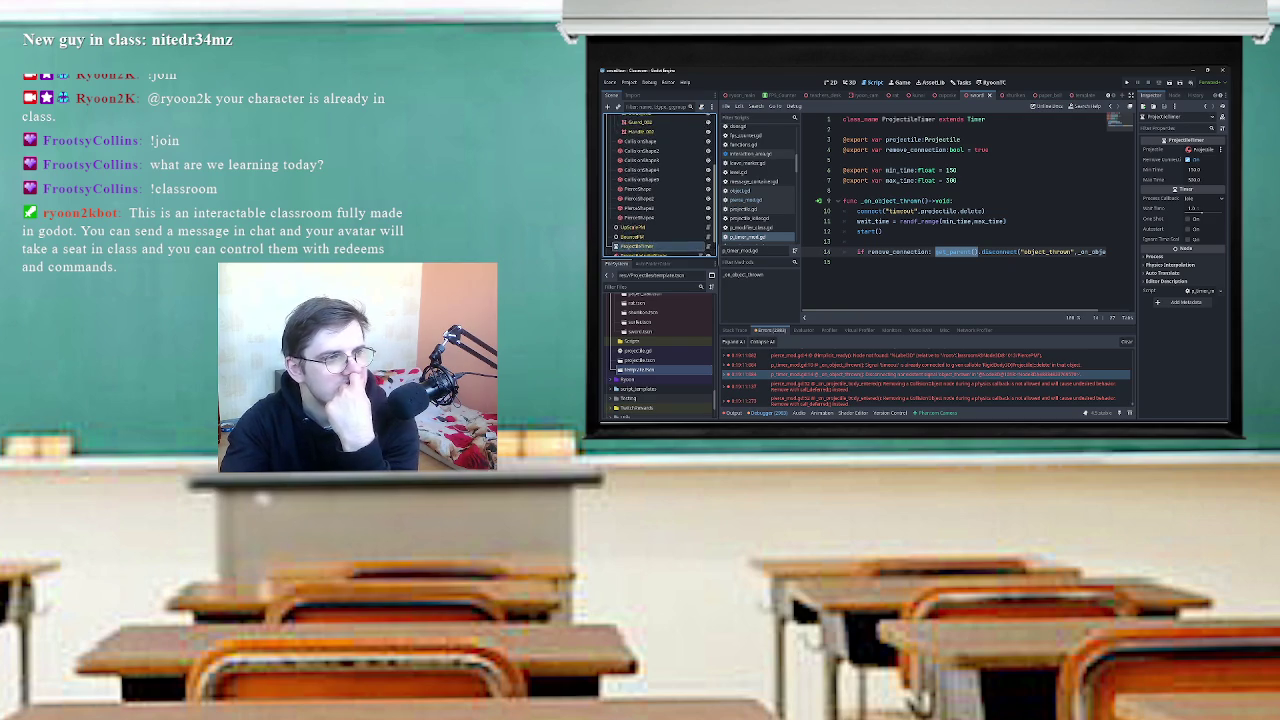
scroll(660, 185, "down", 5)
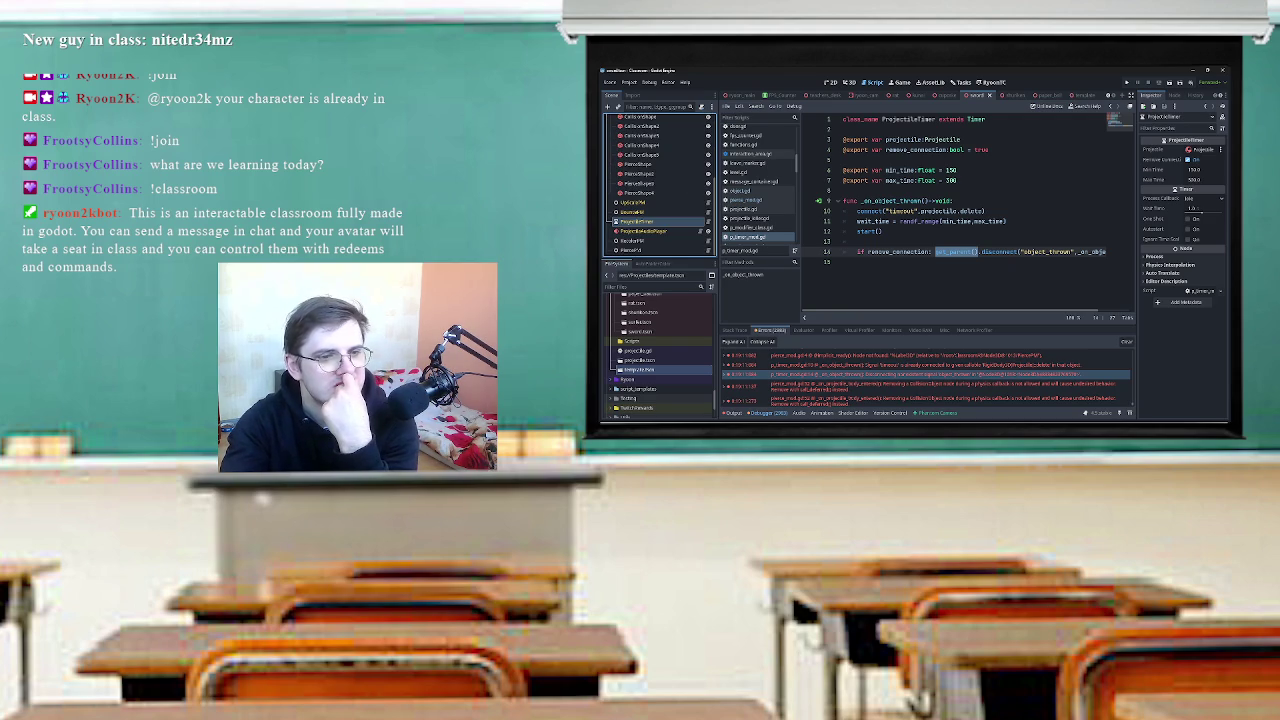
scroll(965, 214, "right", 2)
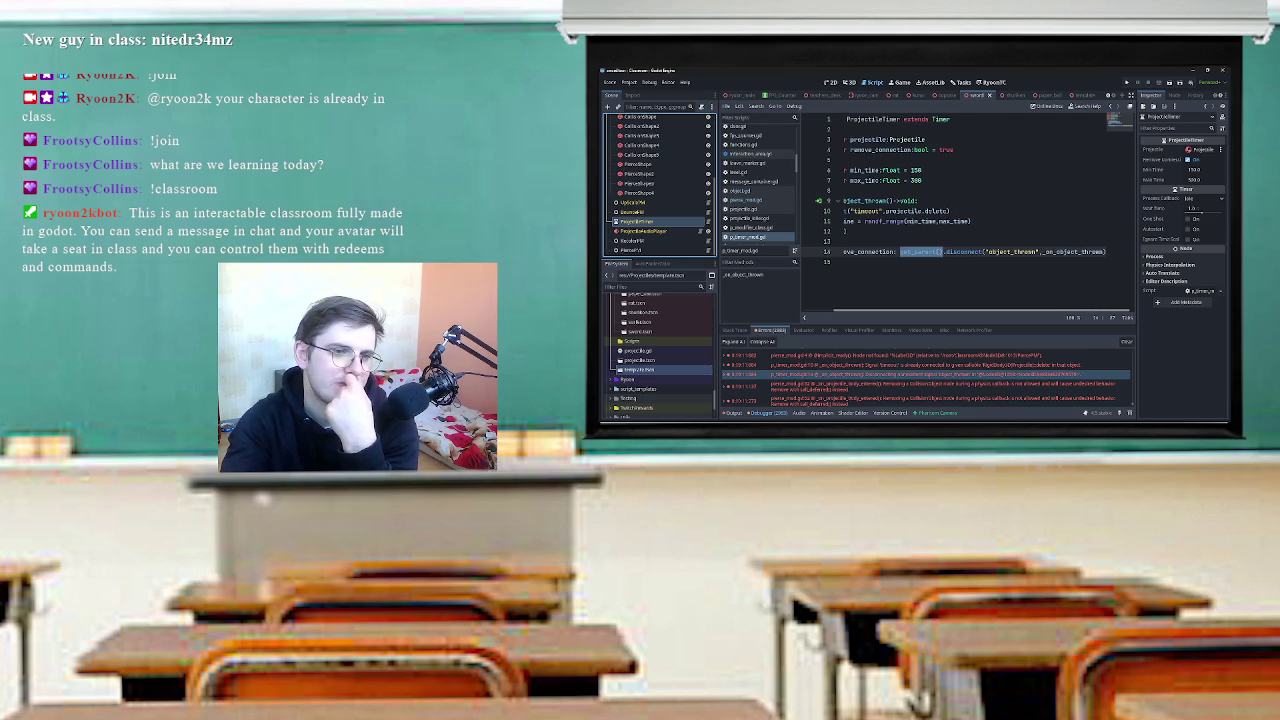
scroll(965, 214, "left", 2)
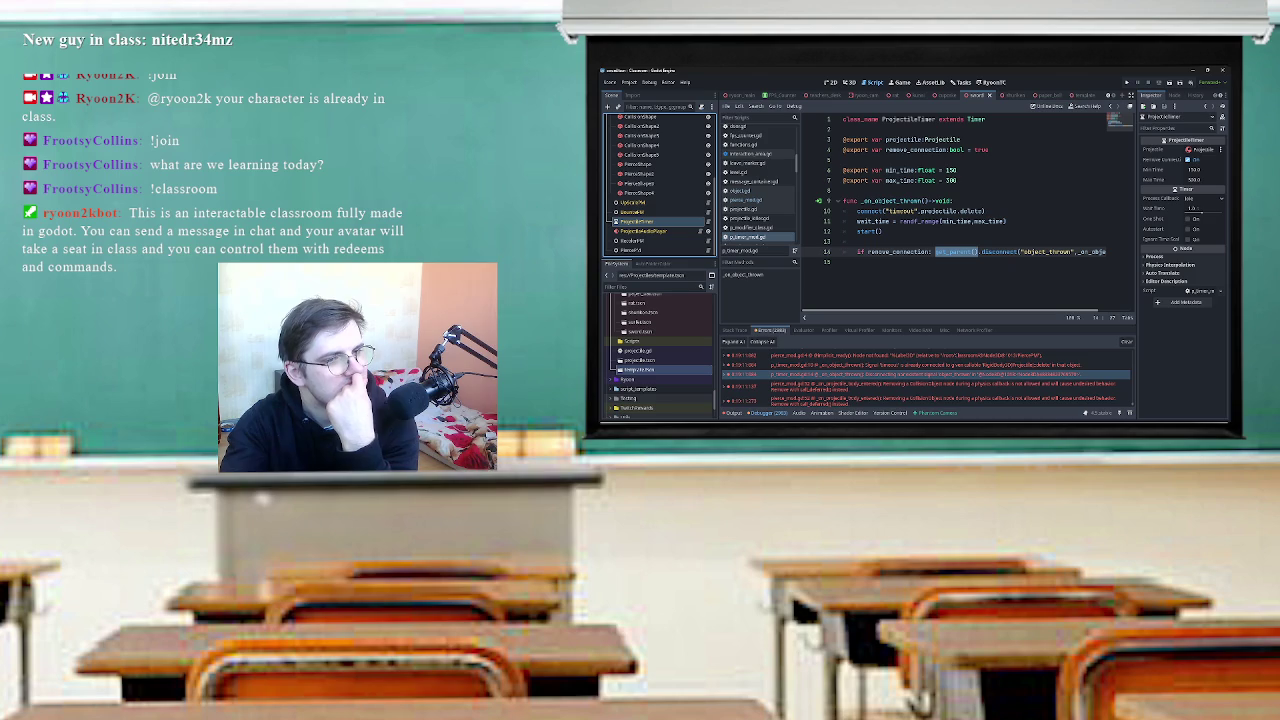
scroll(660, 185, "up", 5)
Open the ACObject root script, then reselect ProjectileTimer and reopen p_timer_mod.gd.
left_click(615, 176)
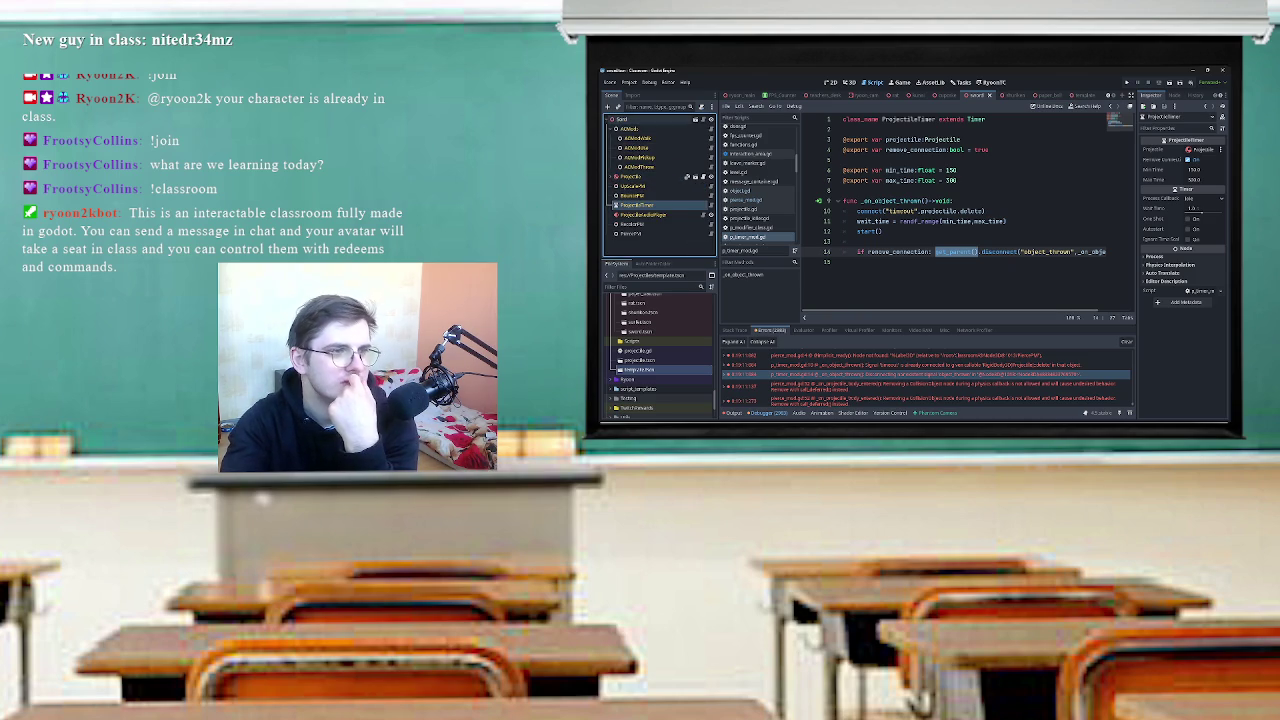
left_click(622, 119)
left_click(700, 119)
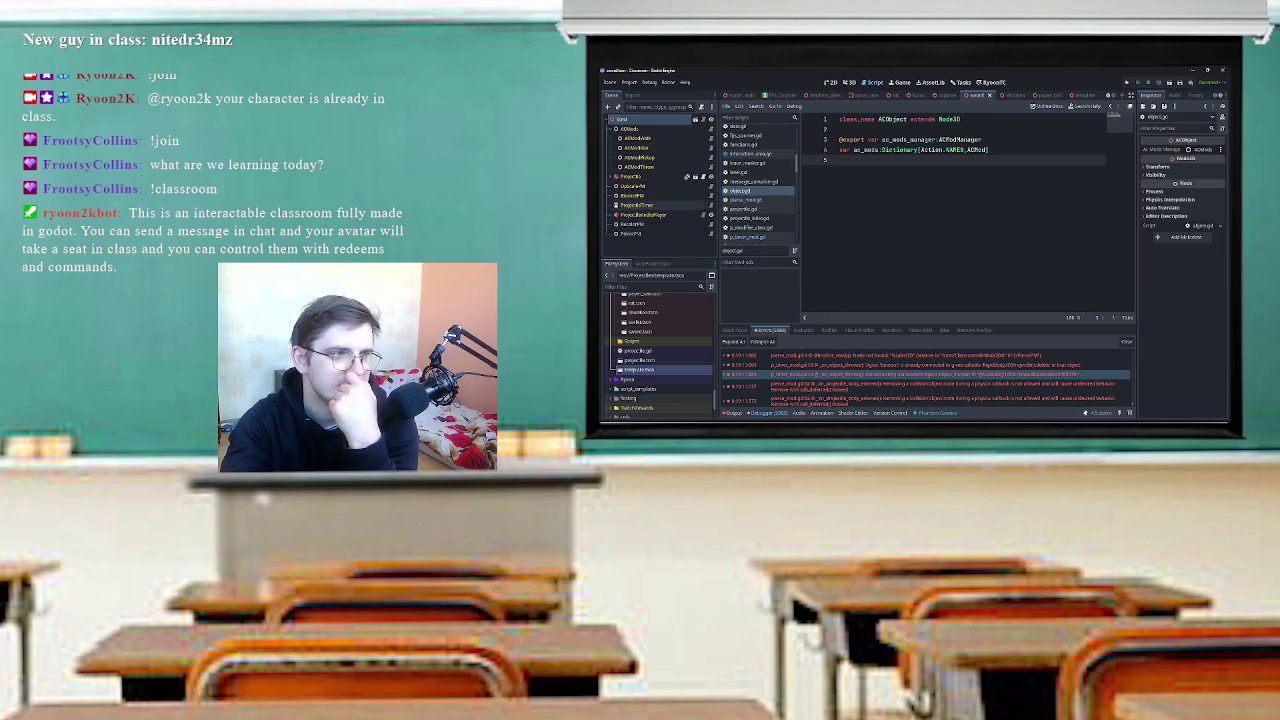
left_click(632, 176)
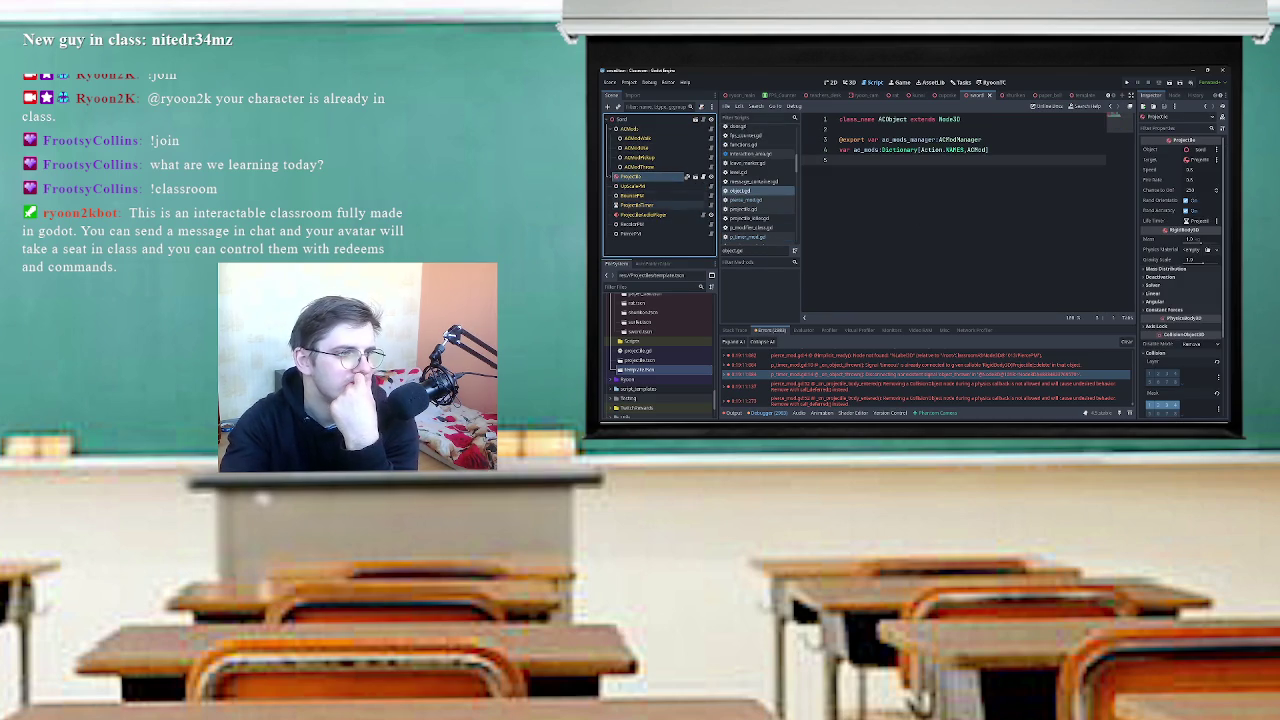
left_click(636, 204)
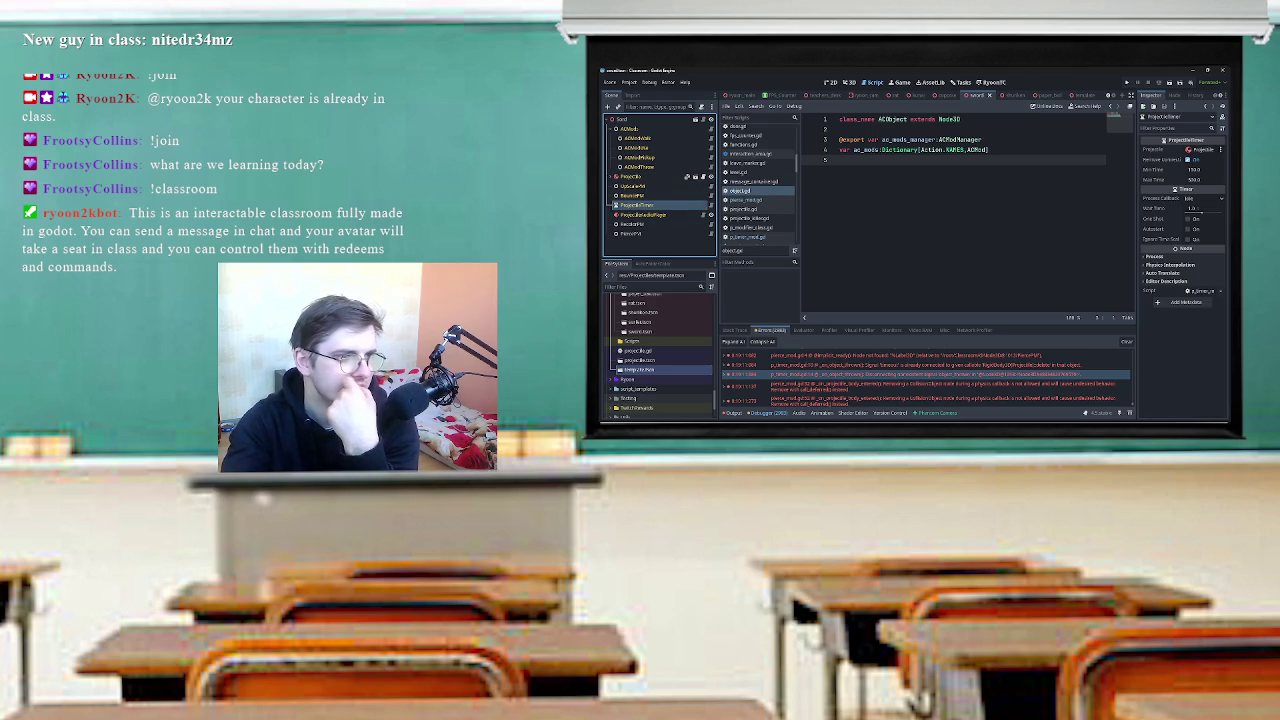
left_click(711, 205)
Rewrite line 14 as projectile.disconnect("object_thrown", …) and show ProjectileTimer's signals list.
type("projectile")
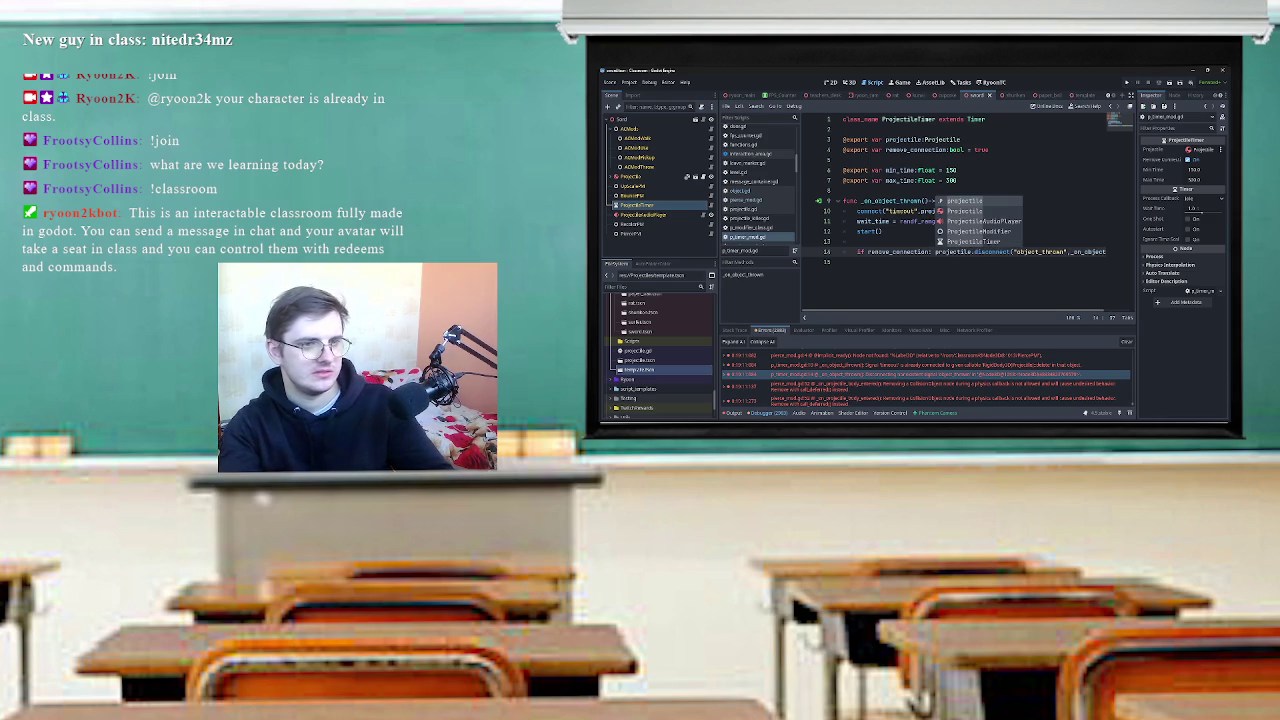
key("Escape")
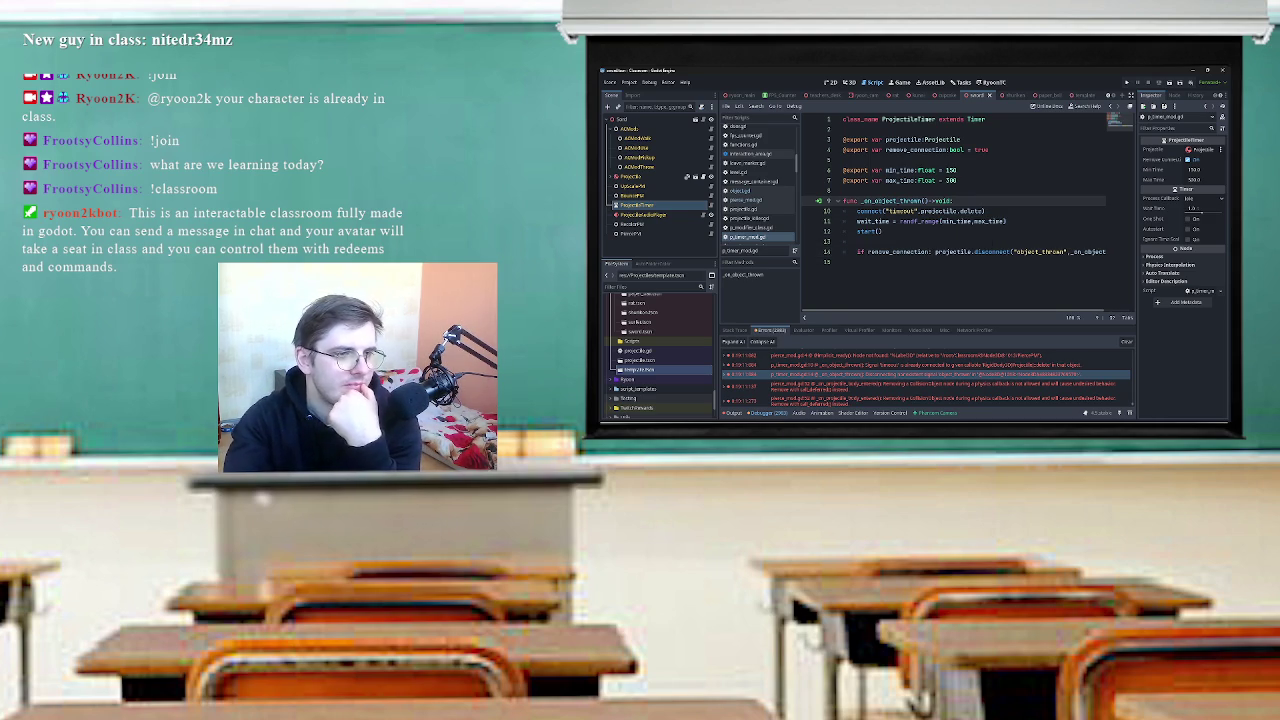
type("_thrown)")
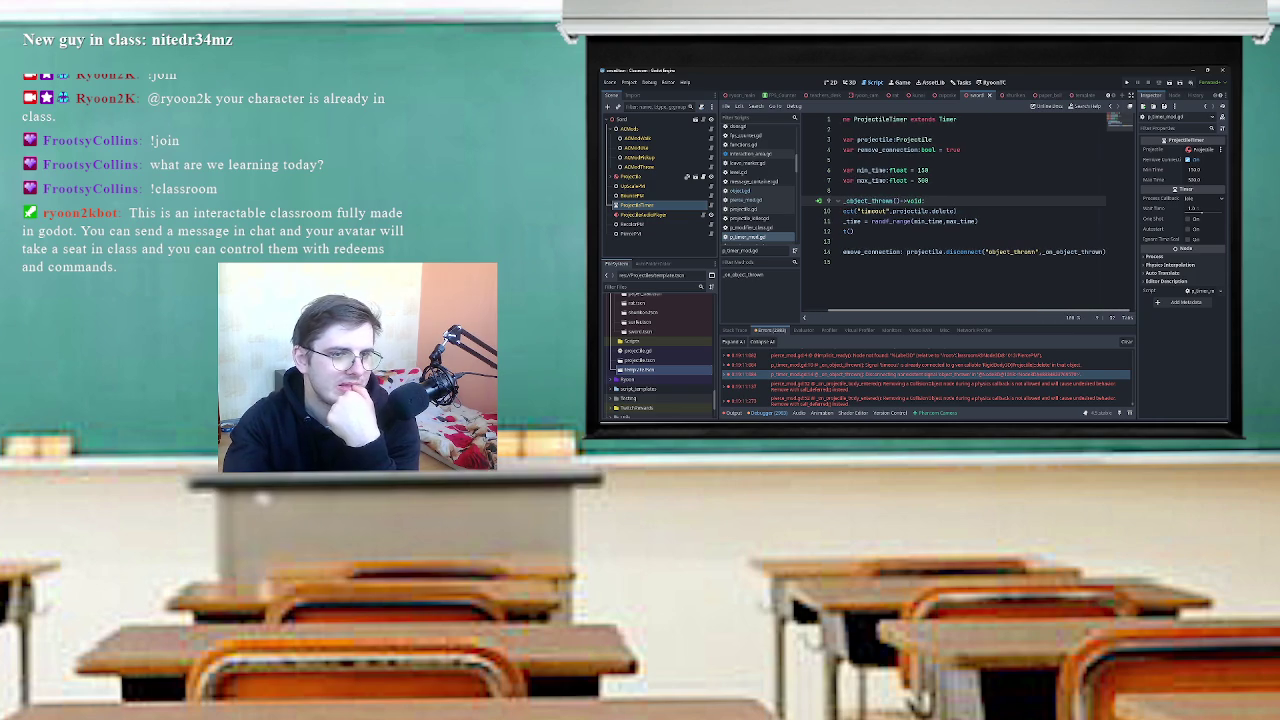
key("Home")
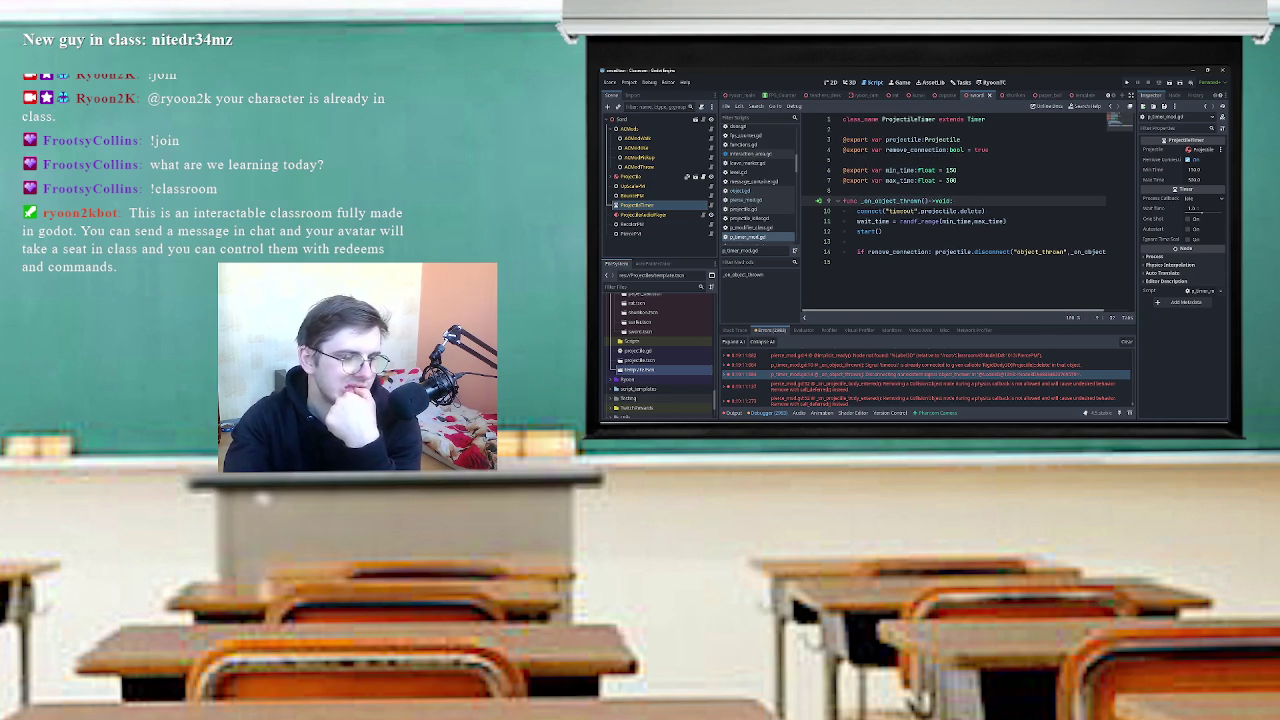
left_click_drag(883, 231, 845, 211)
left_click(882, 231)
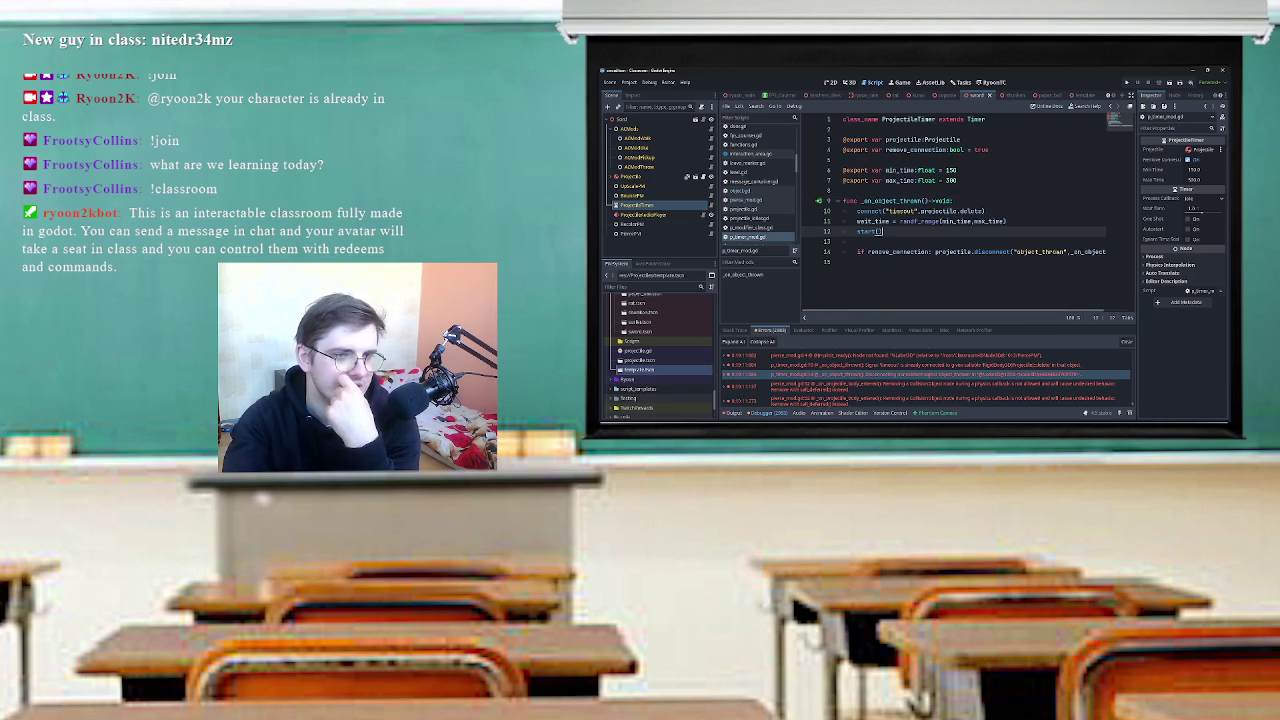
scroll(965, 214, "right", 1)
scroll(965, 214, "left", 1)
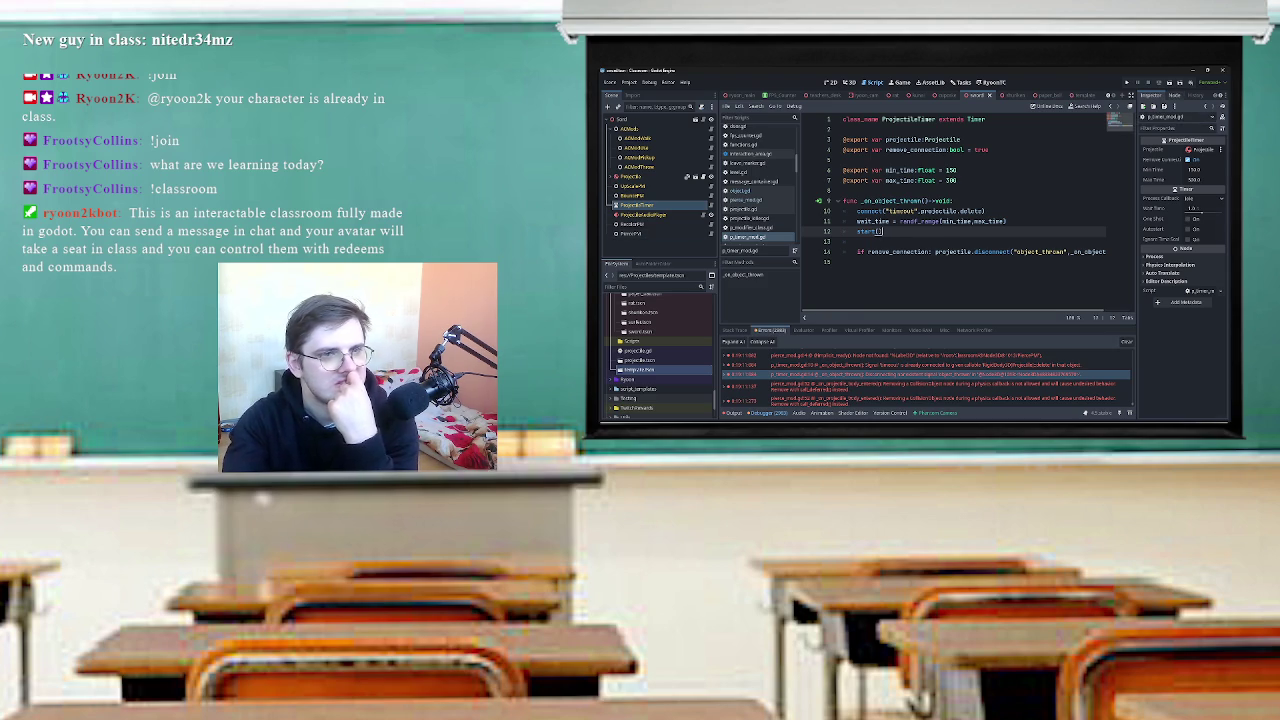
left_click(1175, 95)
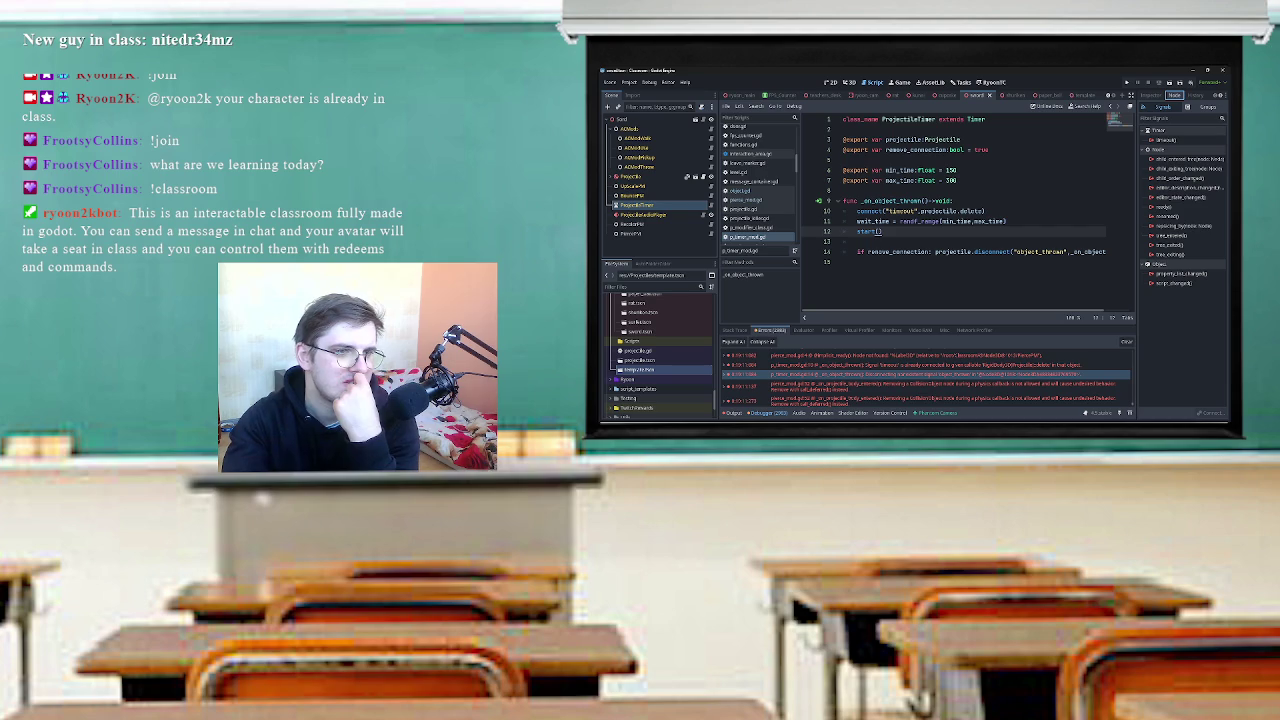
Delete the connect timeout and remove_connection disconnect lines, then open the template scene.
triple_click(915, 211)
key("Delete")
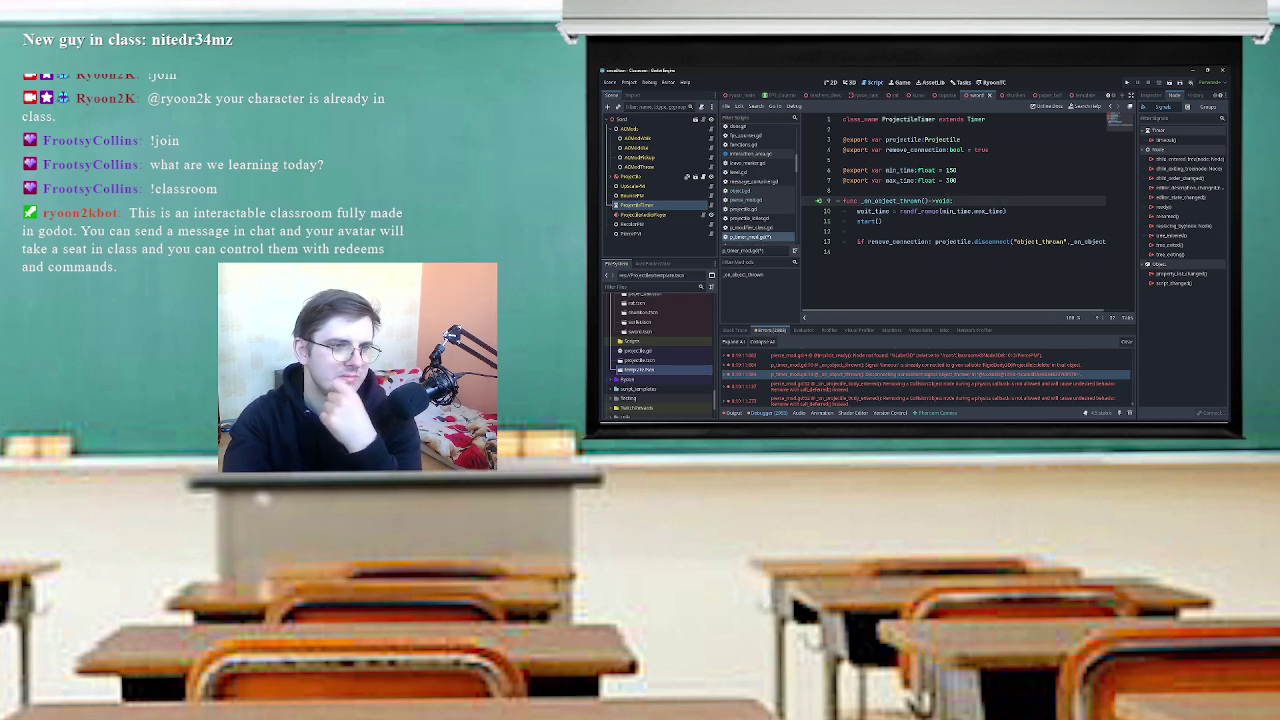
left_click_drag(843, 241, 1108, 241)
key("BackSpace")
key("BackSpace")
key("BackSpace")
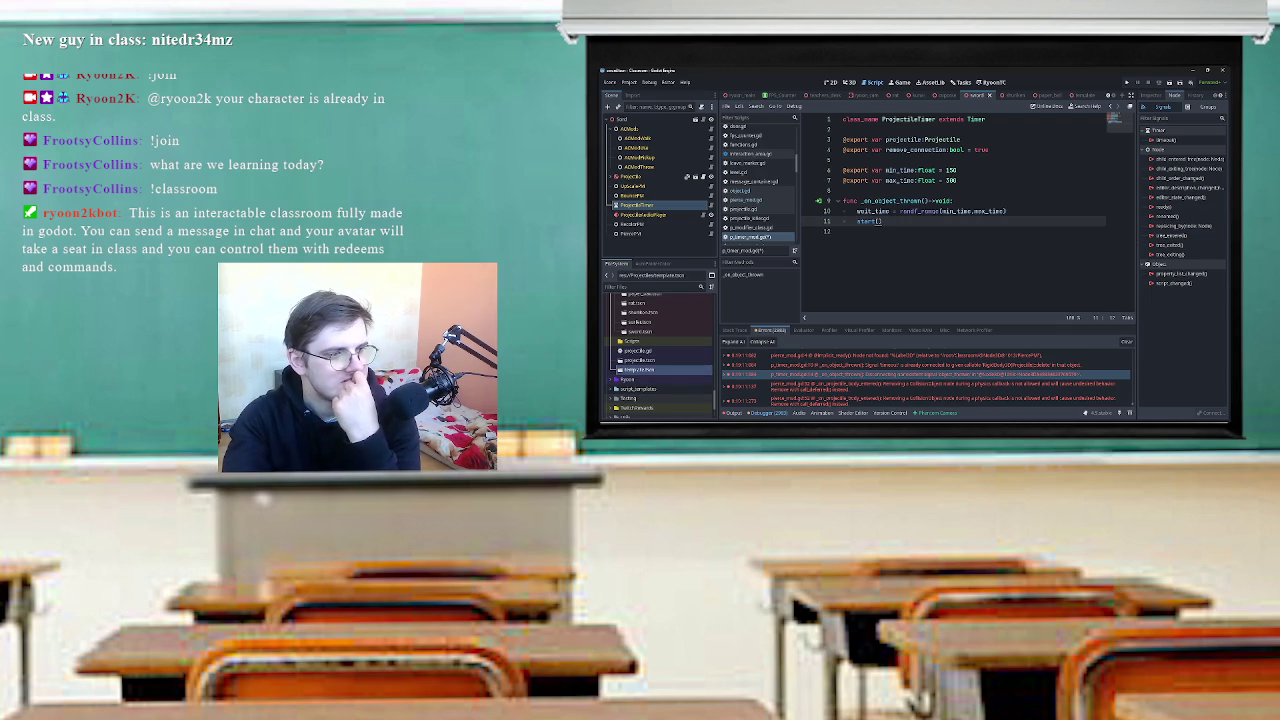
double_click(640, 369)
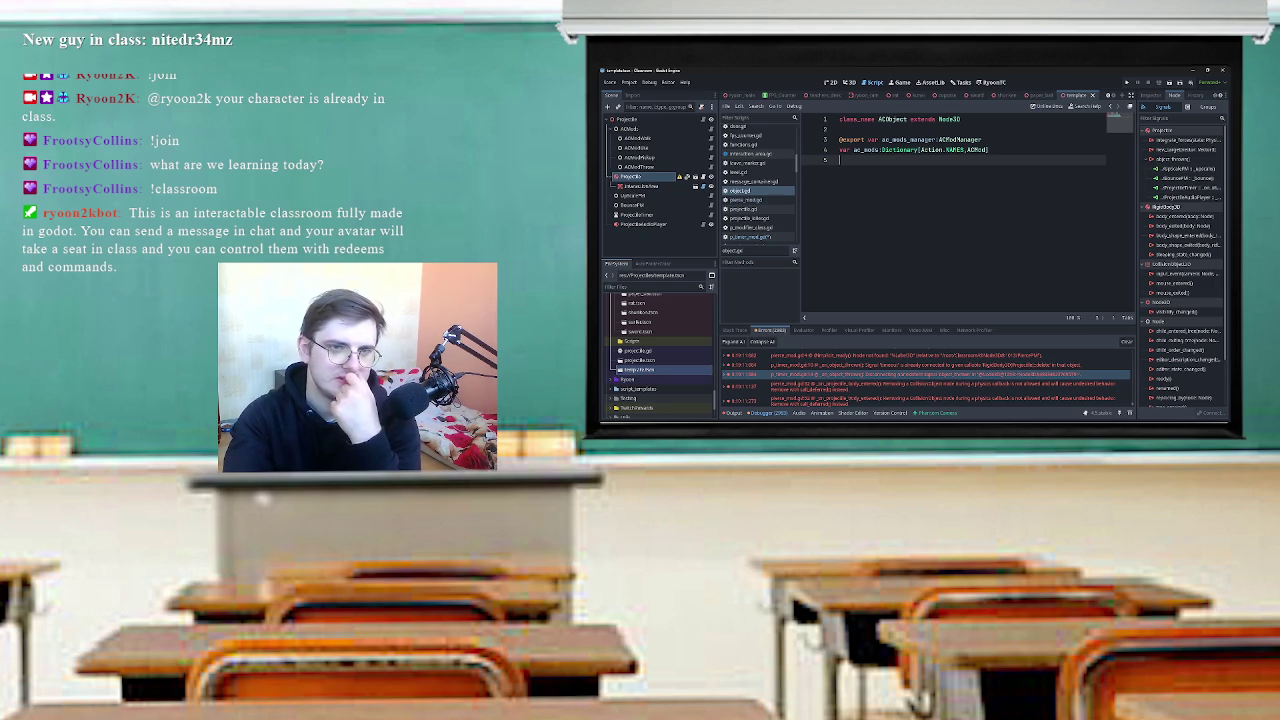
Widen the Signals dock and edit the _on_object_thrown connection to be One Shot.
left_click_drag(1138, 260, 1028, 260)
left_click_drag(1028, 190, 1058, 190)
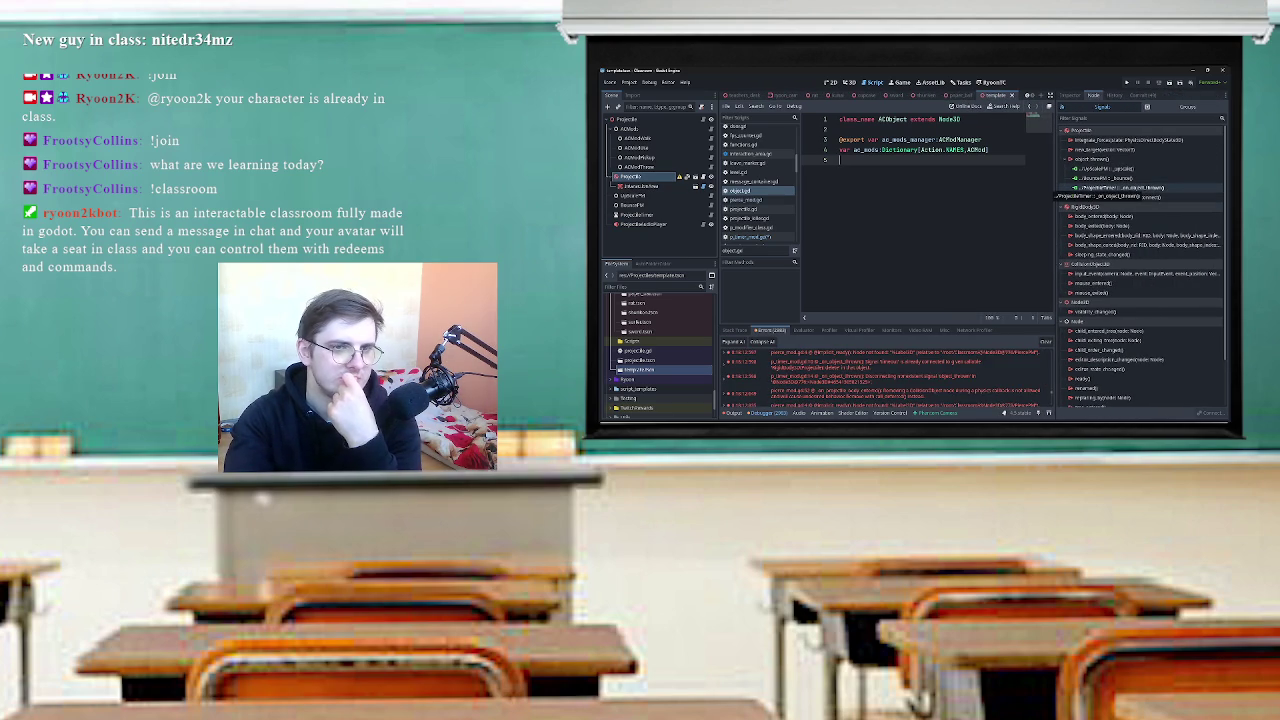
left_click(1110, 187)
right_click(1150, 190)
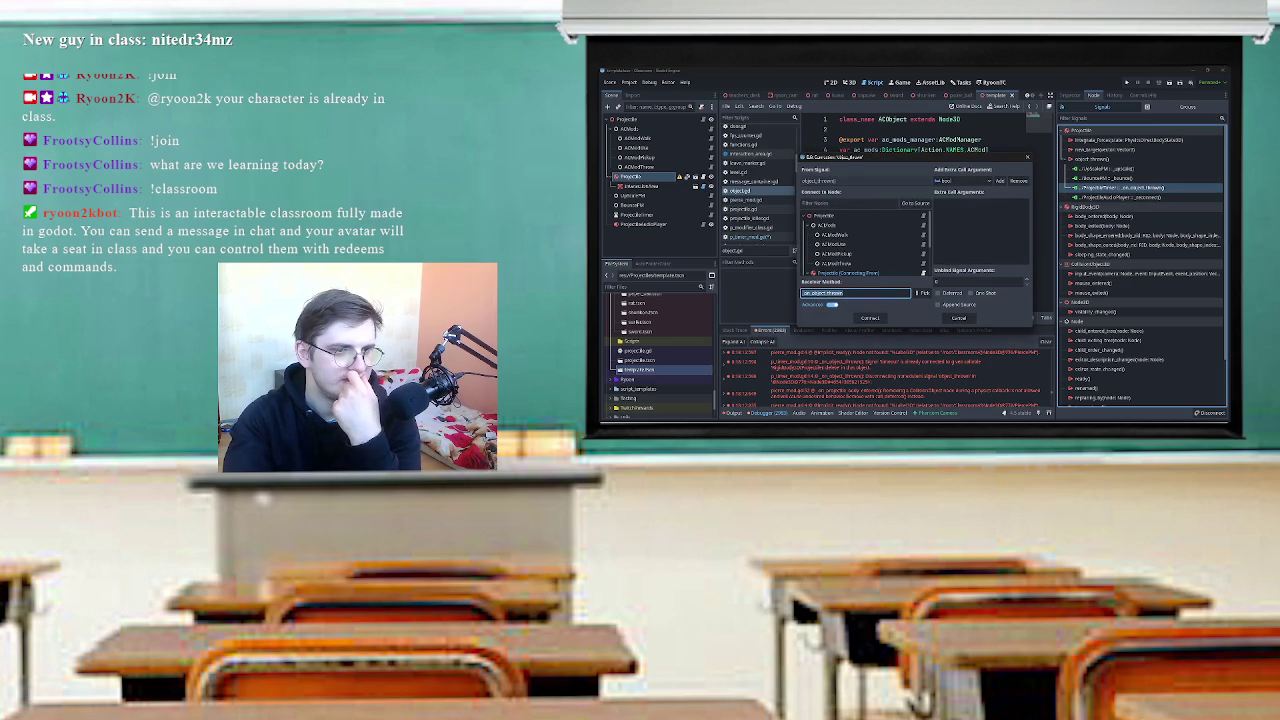
left_click(980, 292)
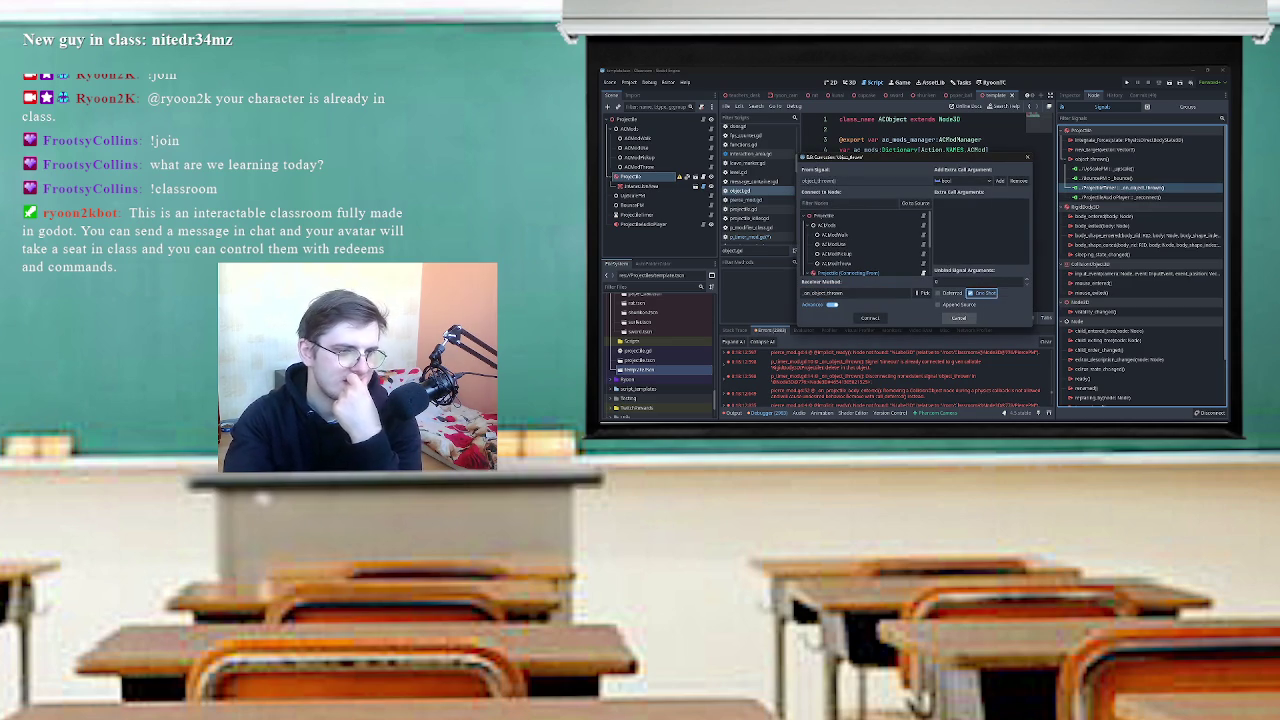
left_click(870, 318)
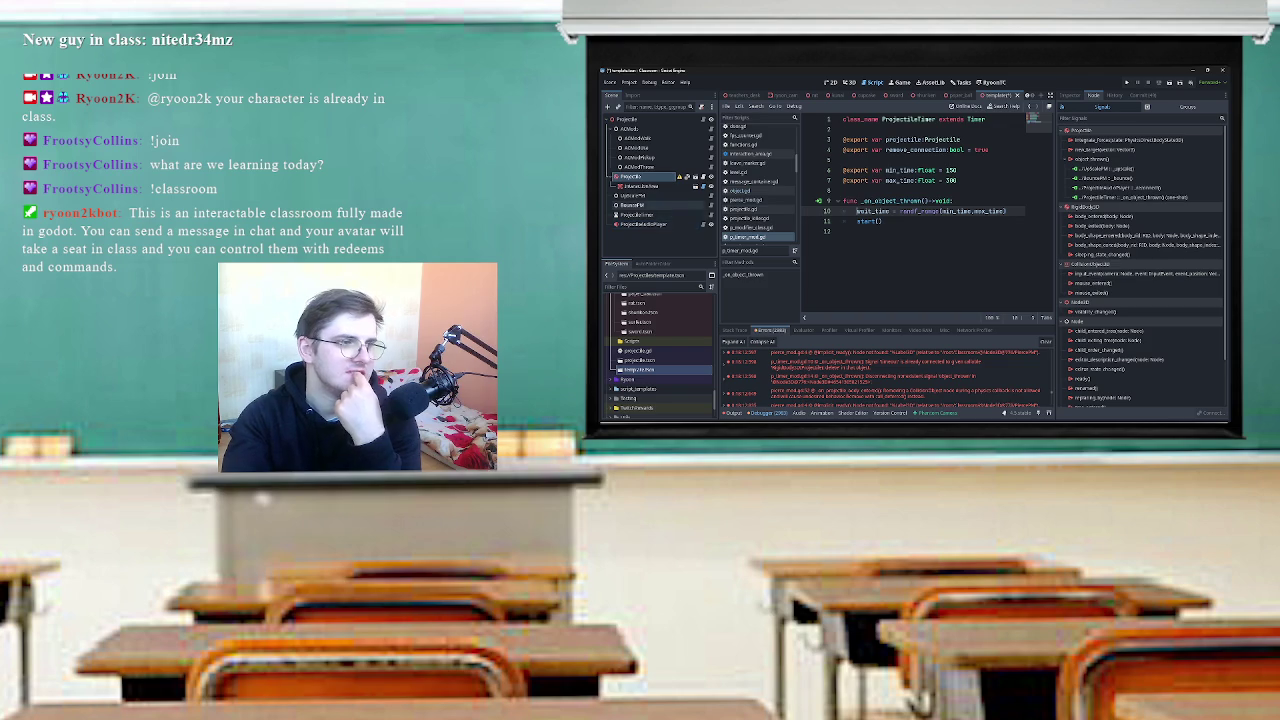
Connect ProjectileTimer's timeout() signal to delete() picked from the Projectile's methods.
left_click(640, 214)
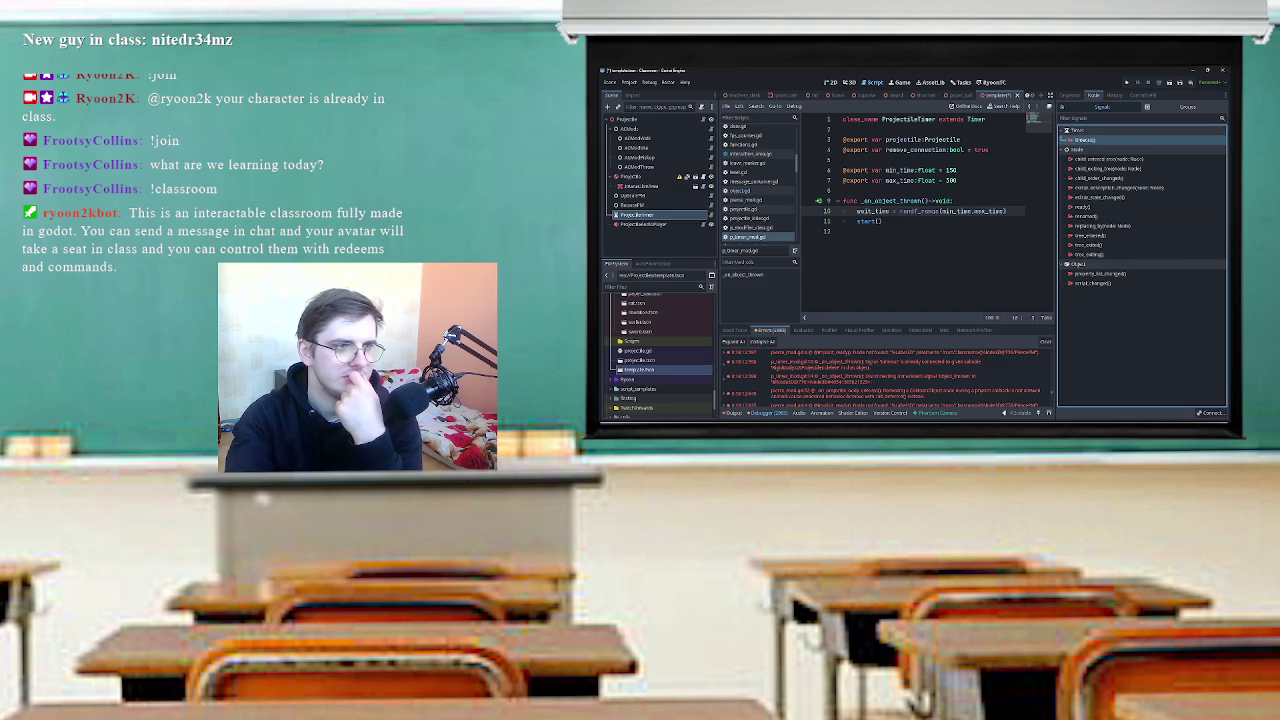
double_click(1083, 139)
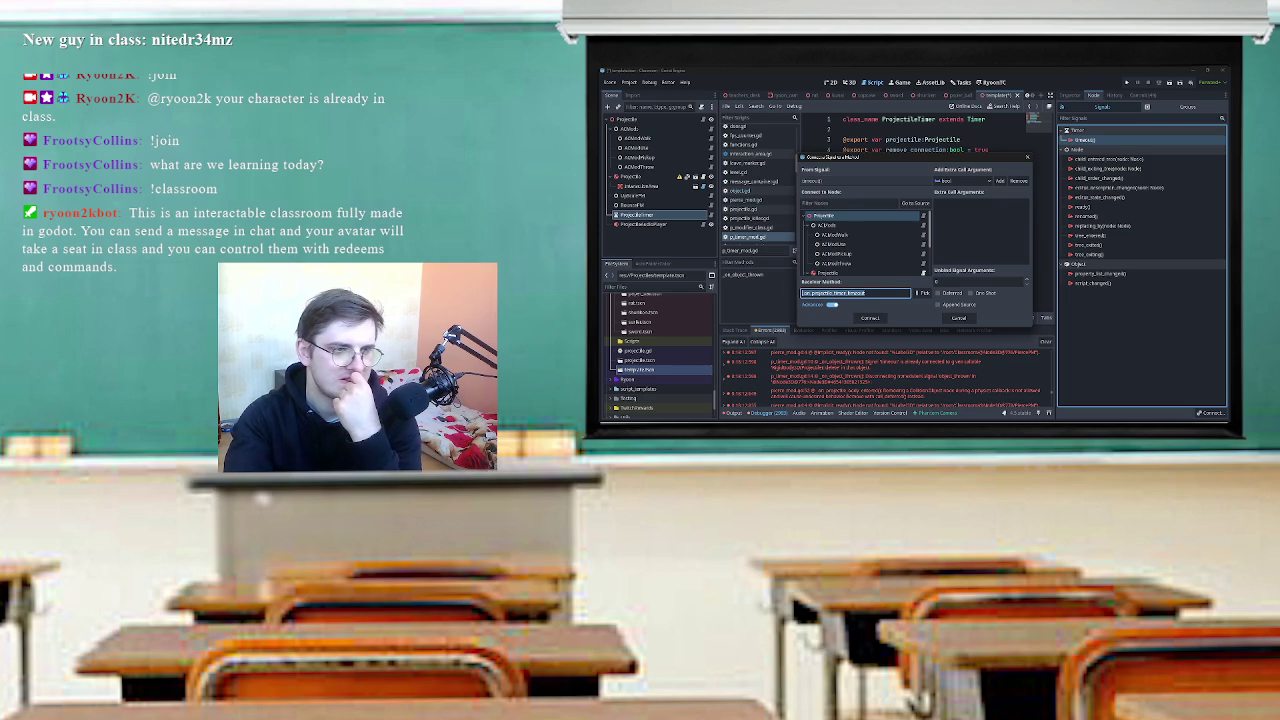
scroll(865, 245, "down", 3)
scroll(865, 245, "up", 3)
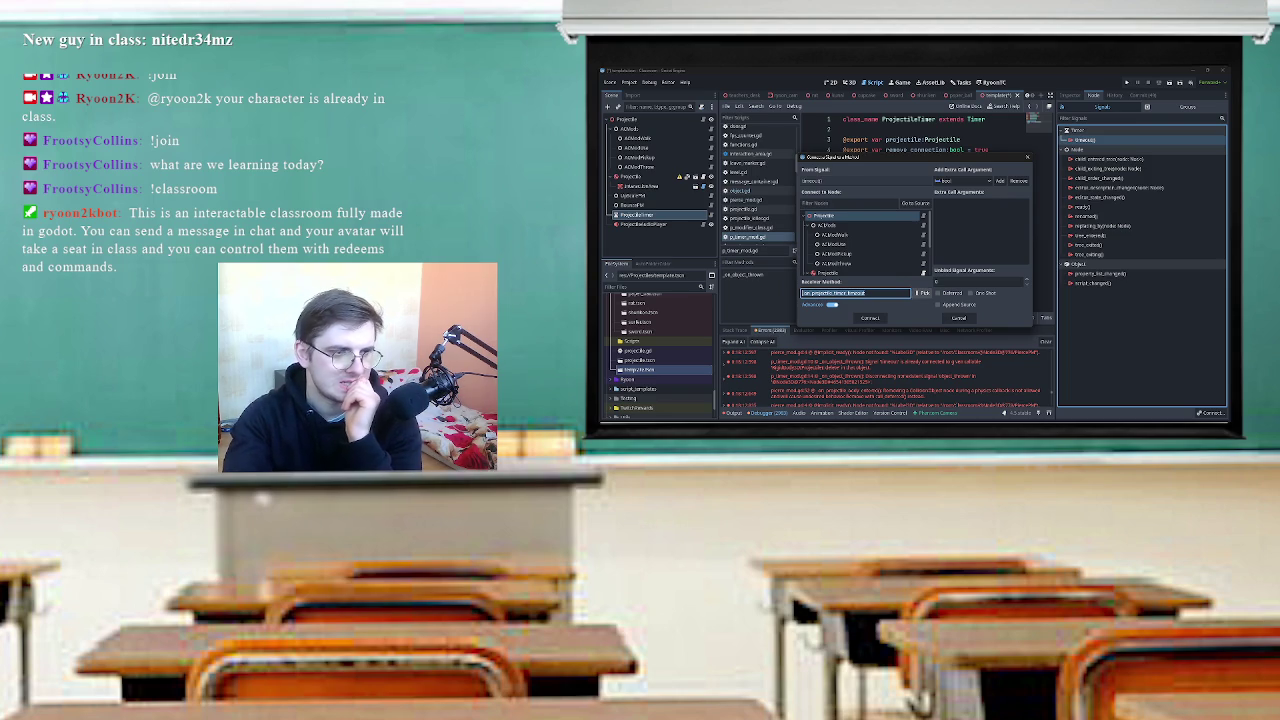
left_click(922, 293)
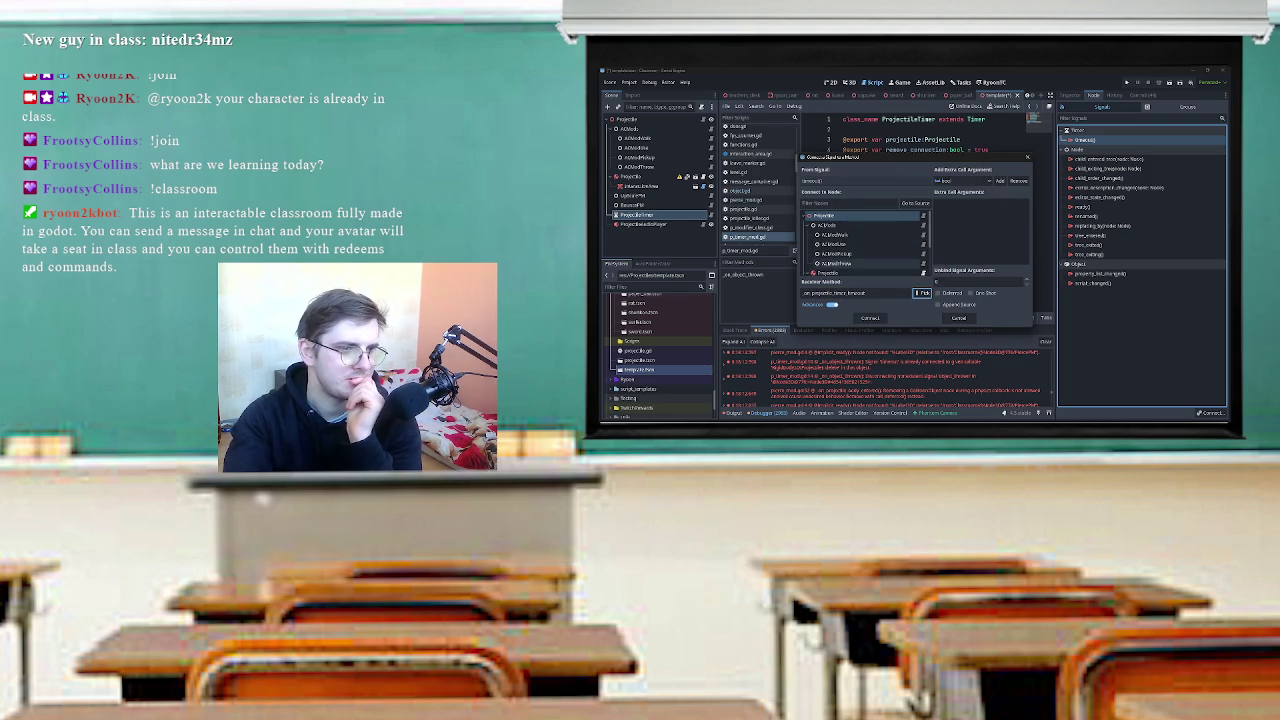
double_click(885, 243)
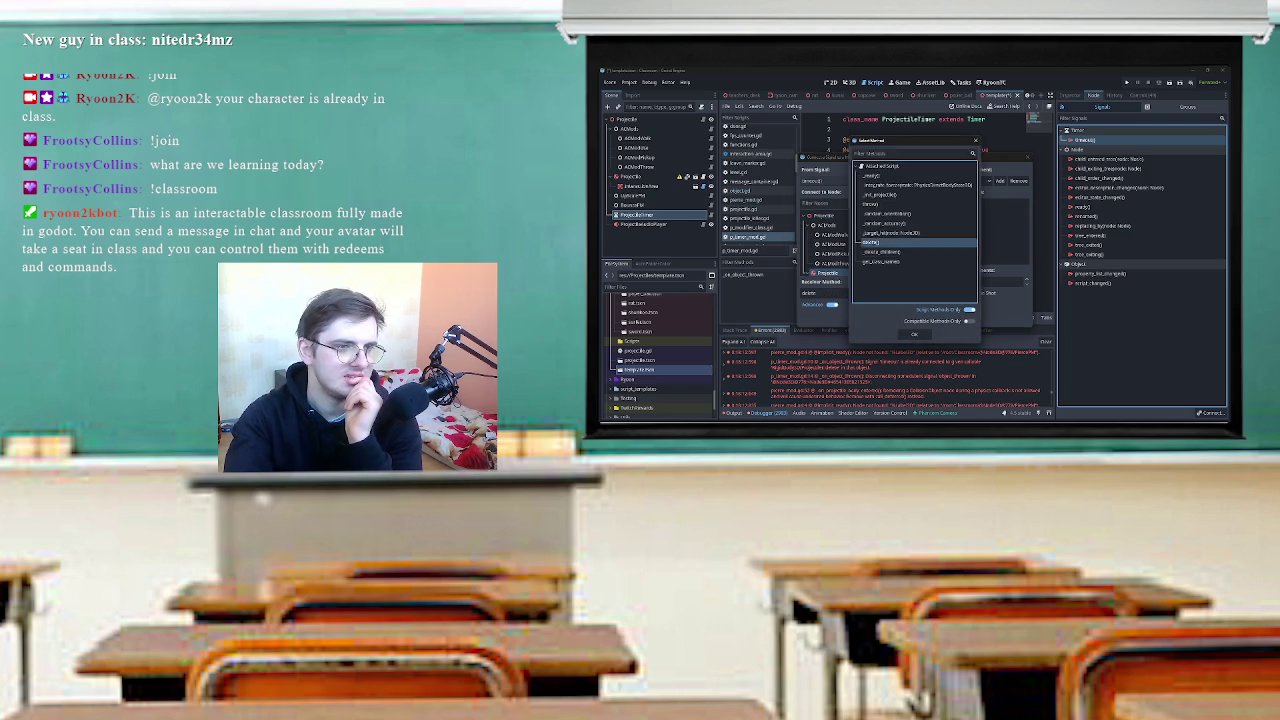
key("Return")
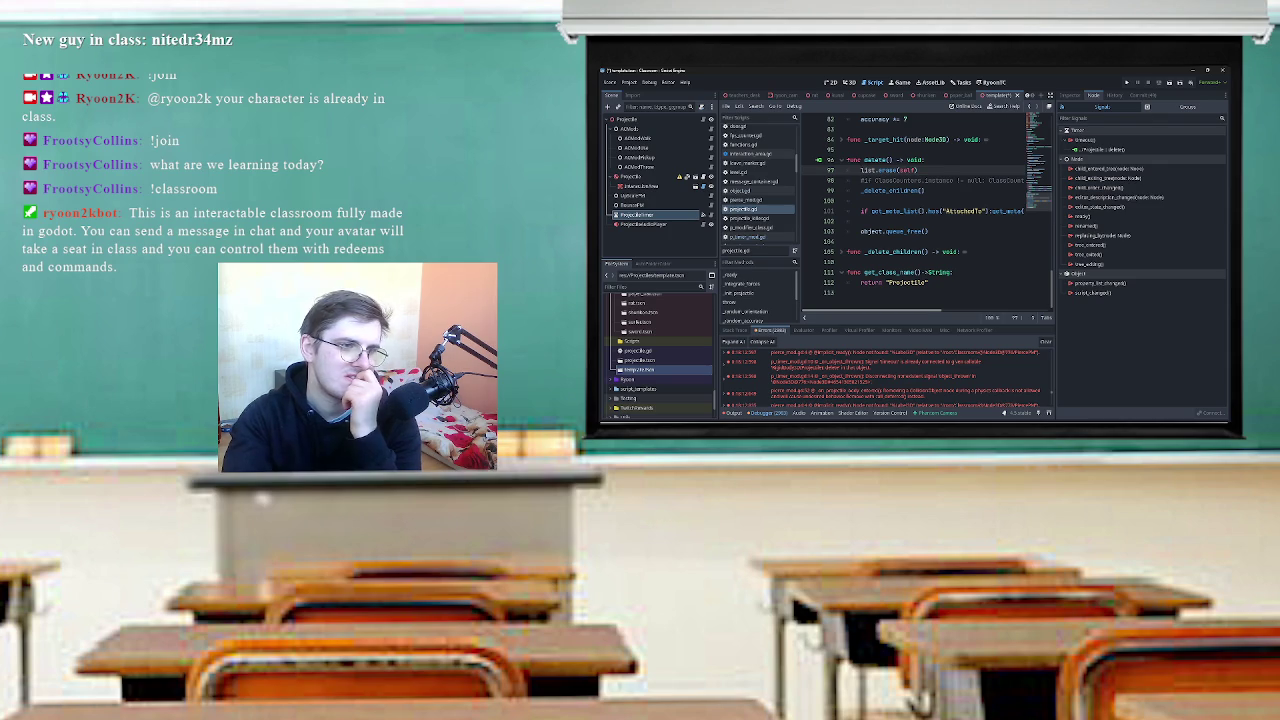
Inspect the object.queue_free() line in projectile.gd's delete() function.
left_click(873, 231)
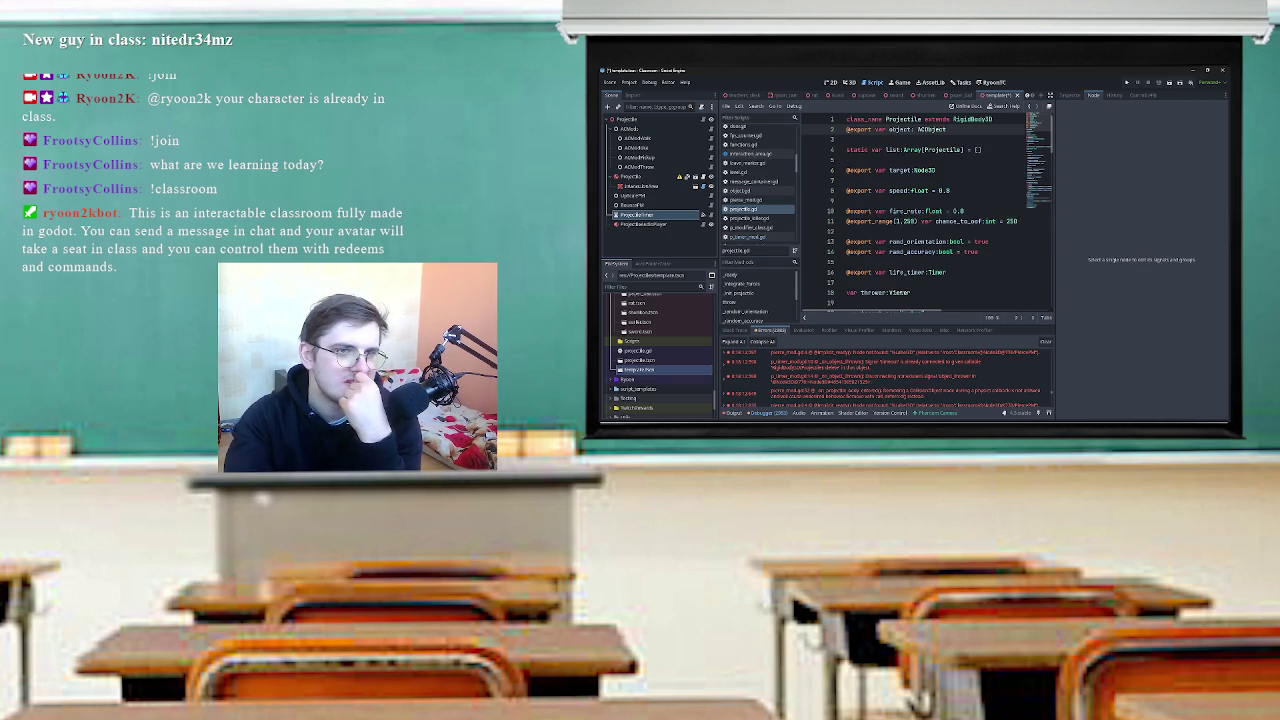
scroll(940, 210, "down", 20)
scroll(940, 214, "down", 5)
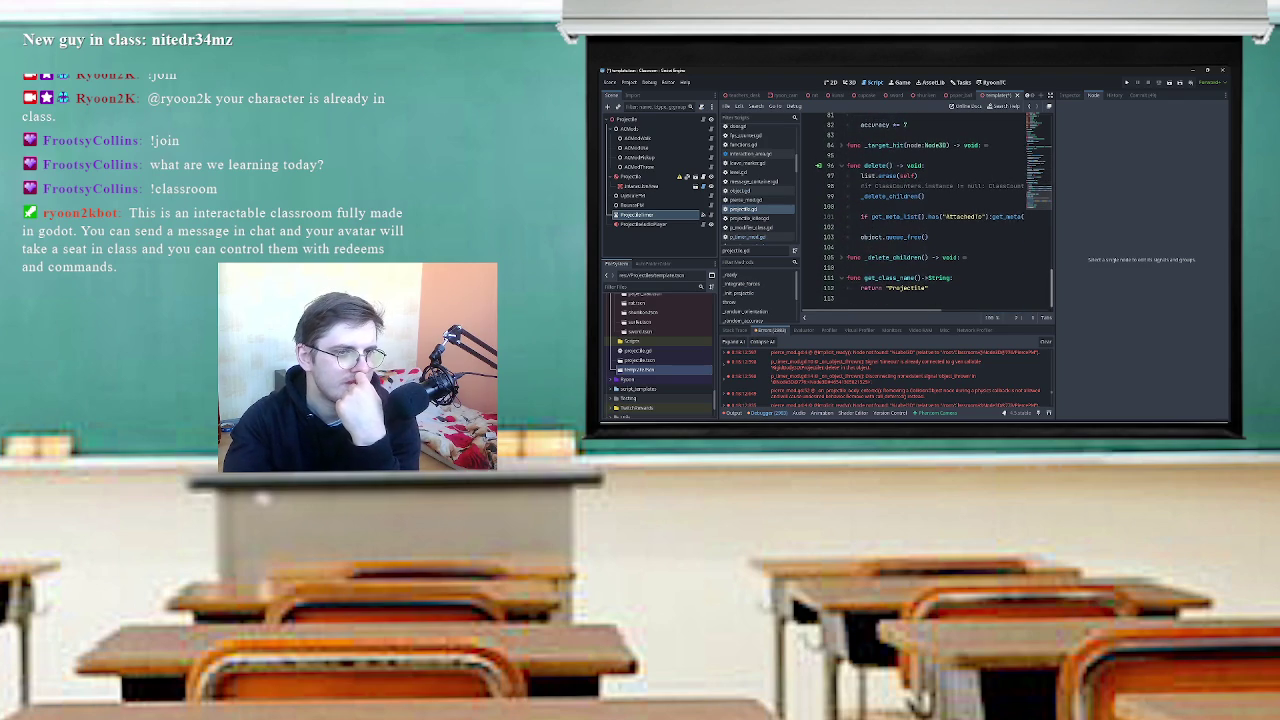
scroll(940, 210, "right", 2)
scroll(940, 214, "right", 3)
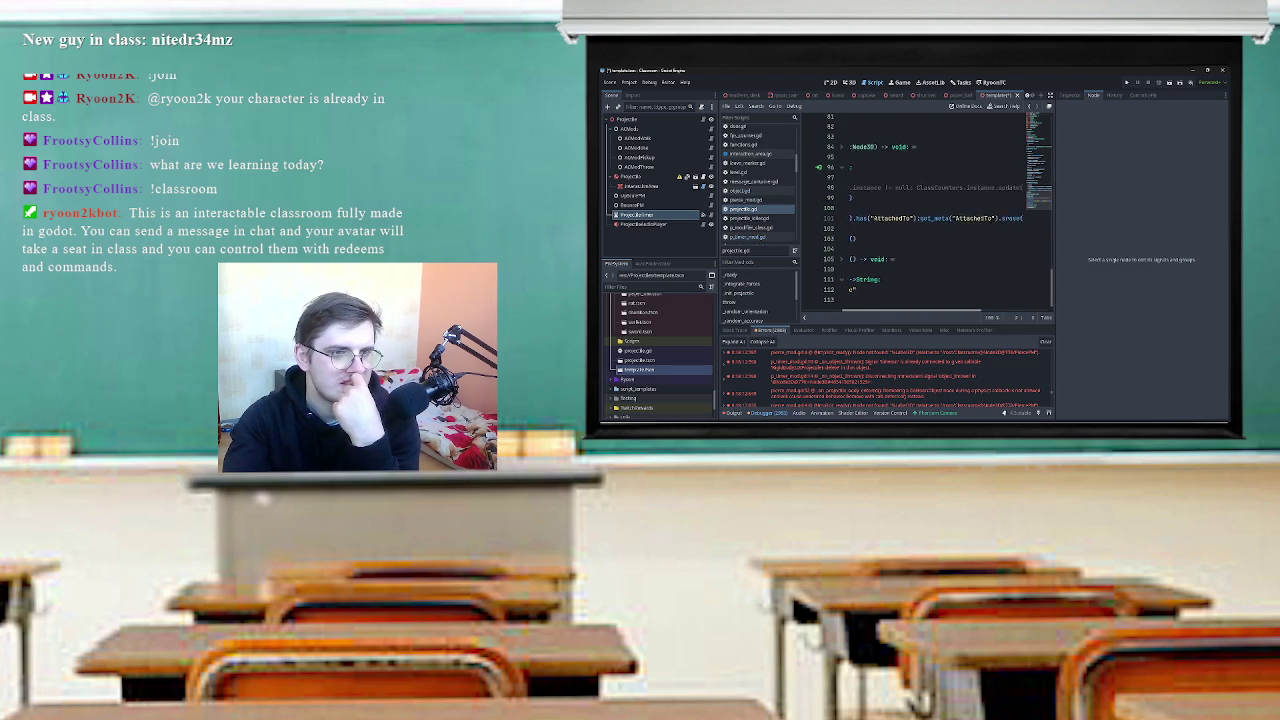
scroll(940, 214, "left", 5)
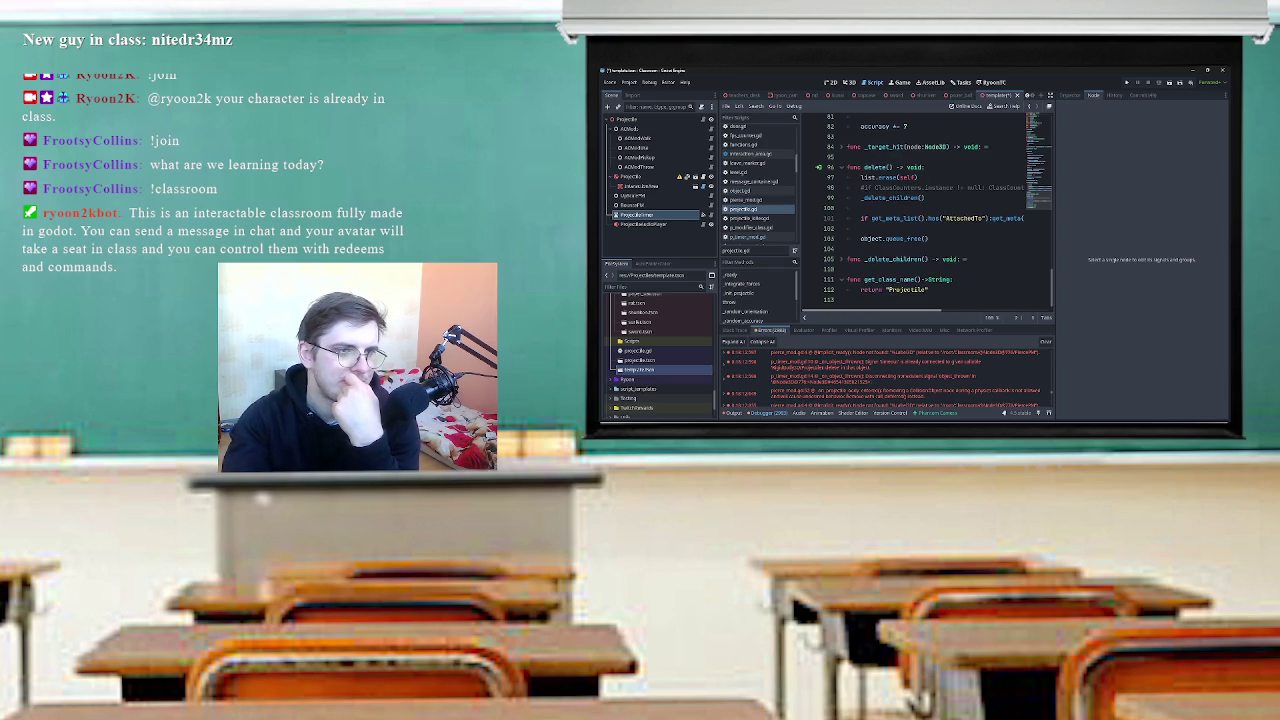
scroll(940, 214, "right", 2)
scroll(940, 214, "left", 2)
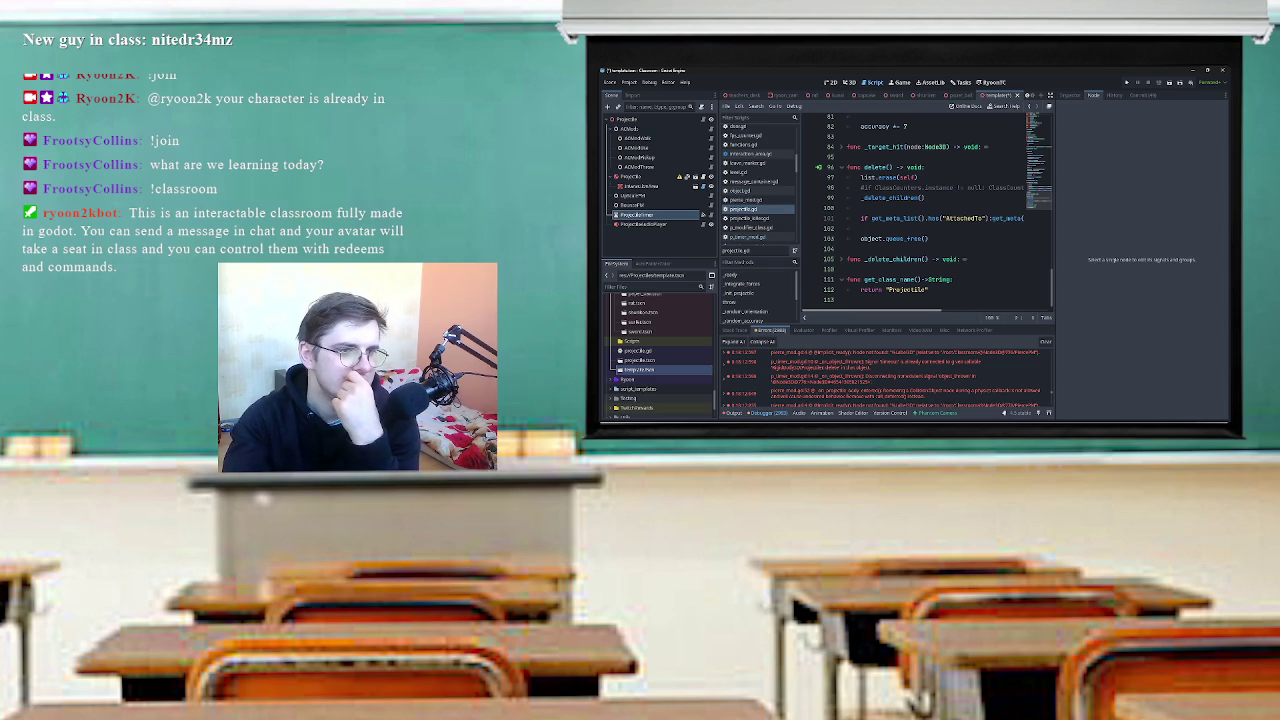
Add queue_free() on a new line after object.queue_free() and save projectile.gd.
left_click(928, 238)
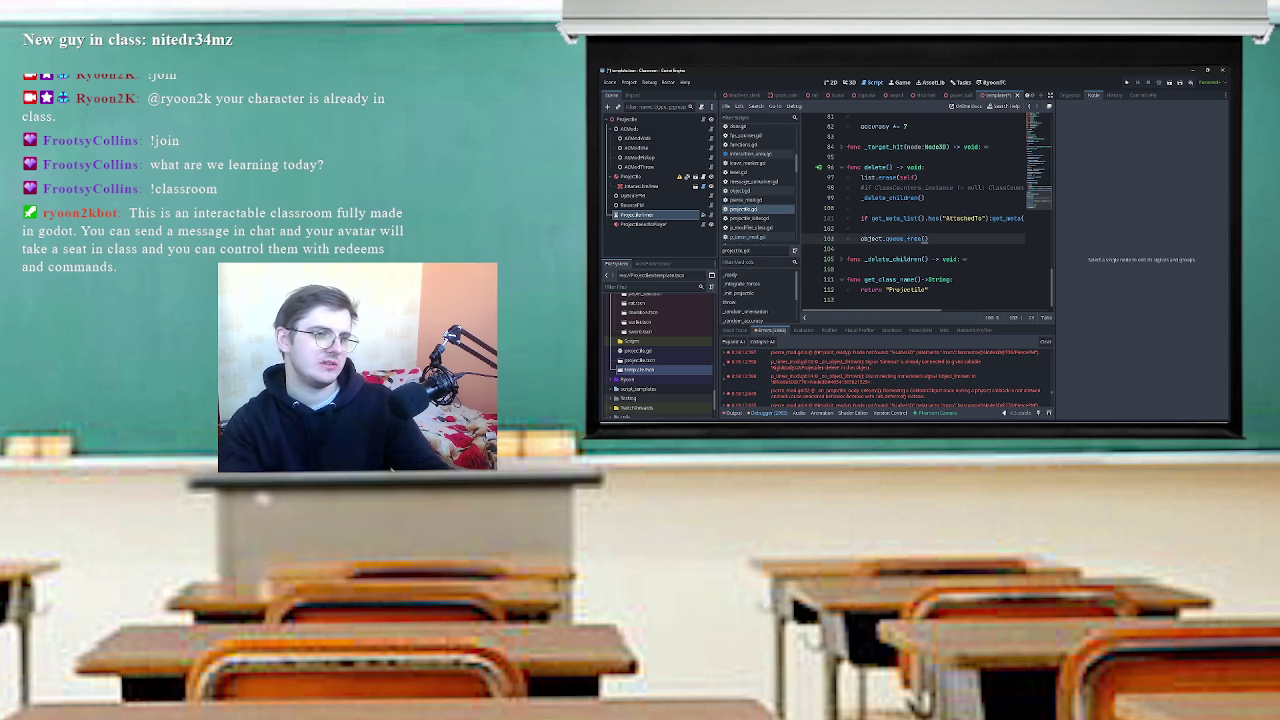
key("Return")
type("que")
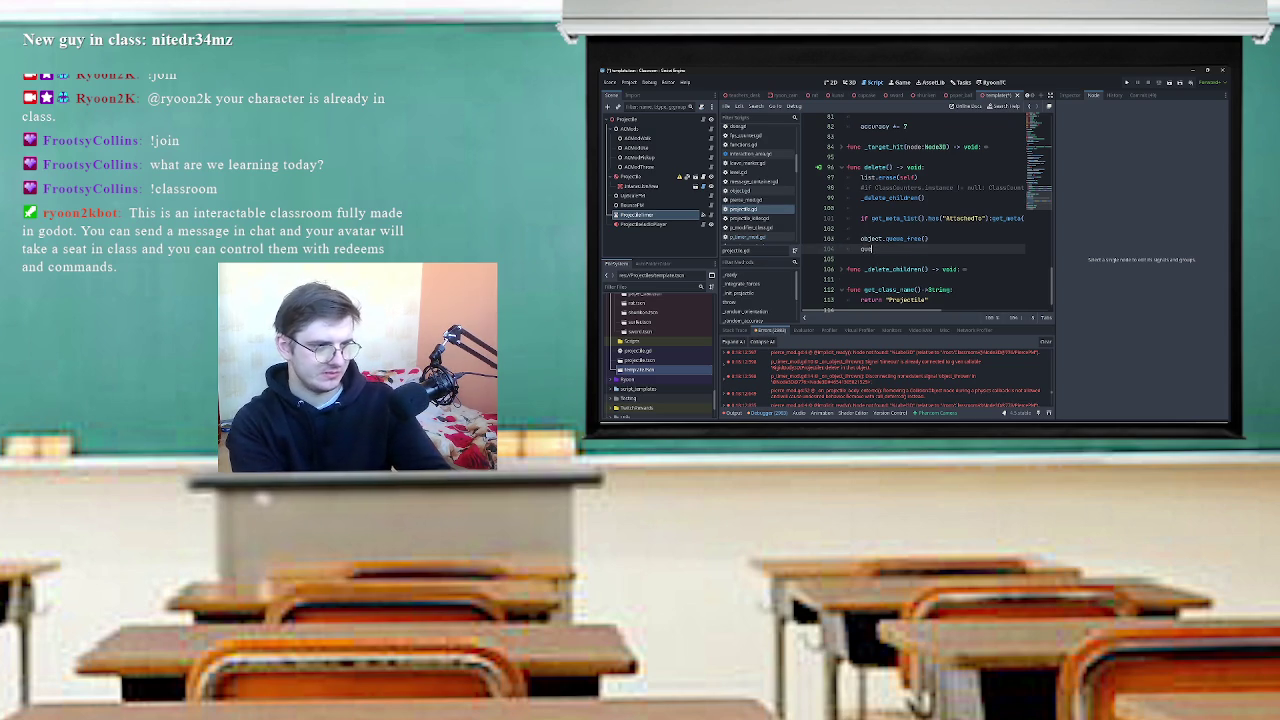
key("Down")
key("Return")
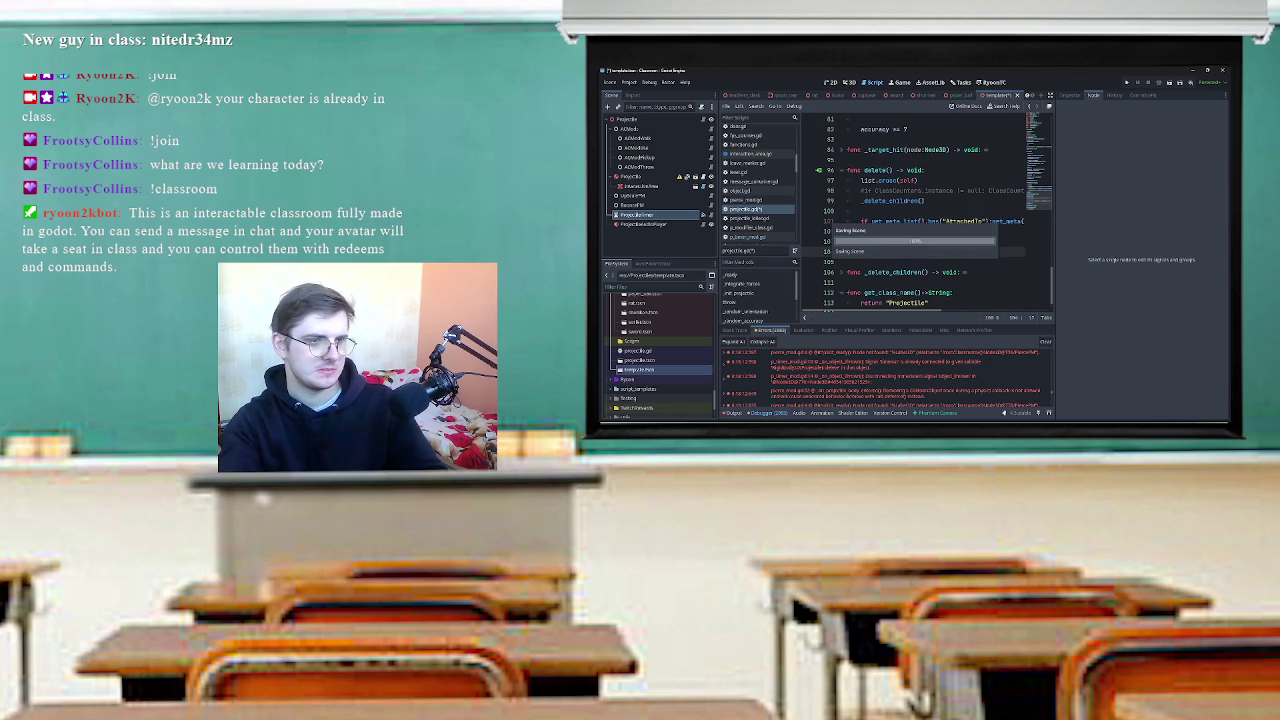
key("ctrl+s")
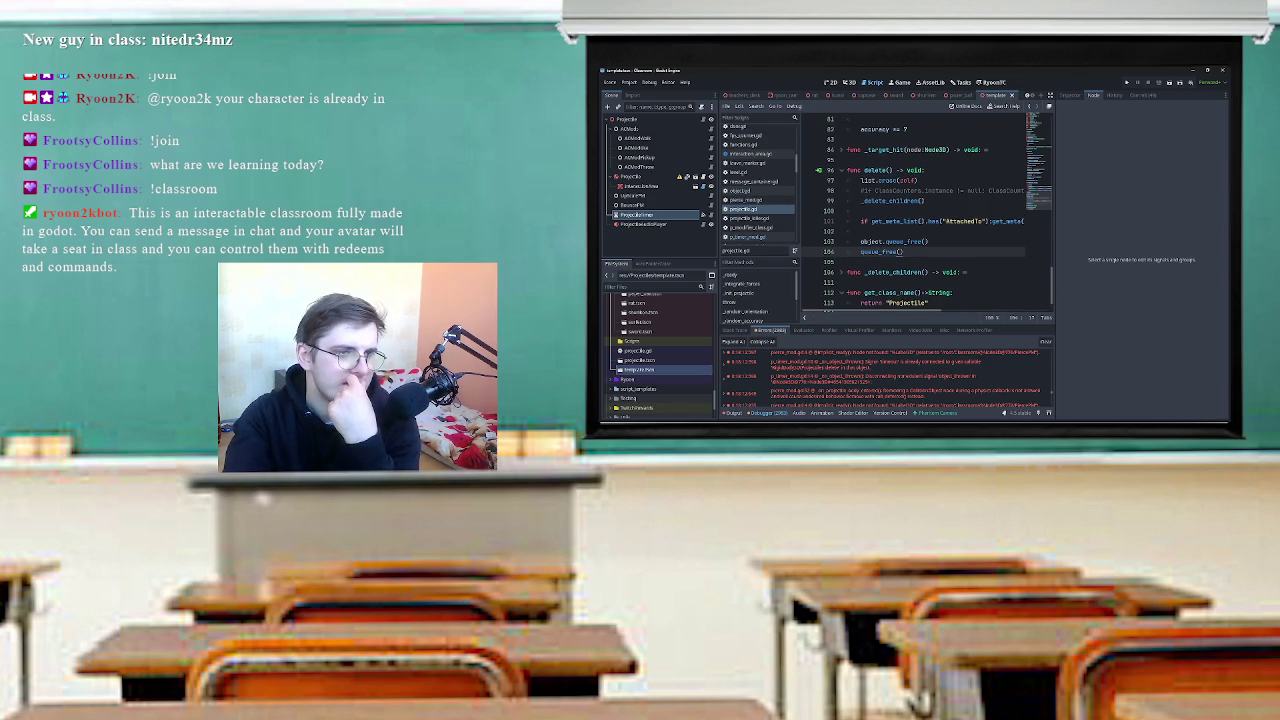
Return to the ProjectileTimer script.
left_click(881, 180)
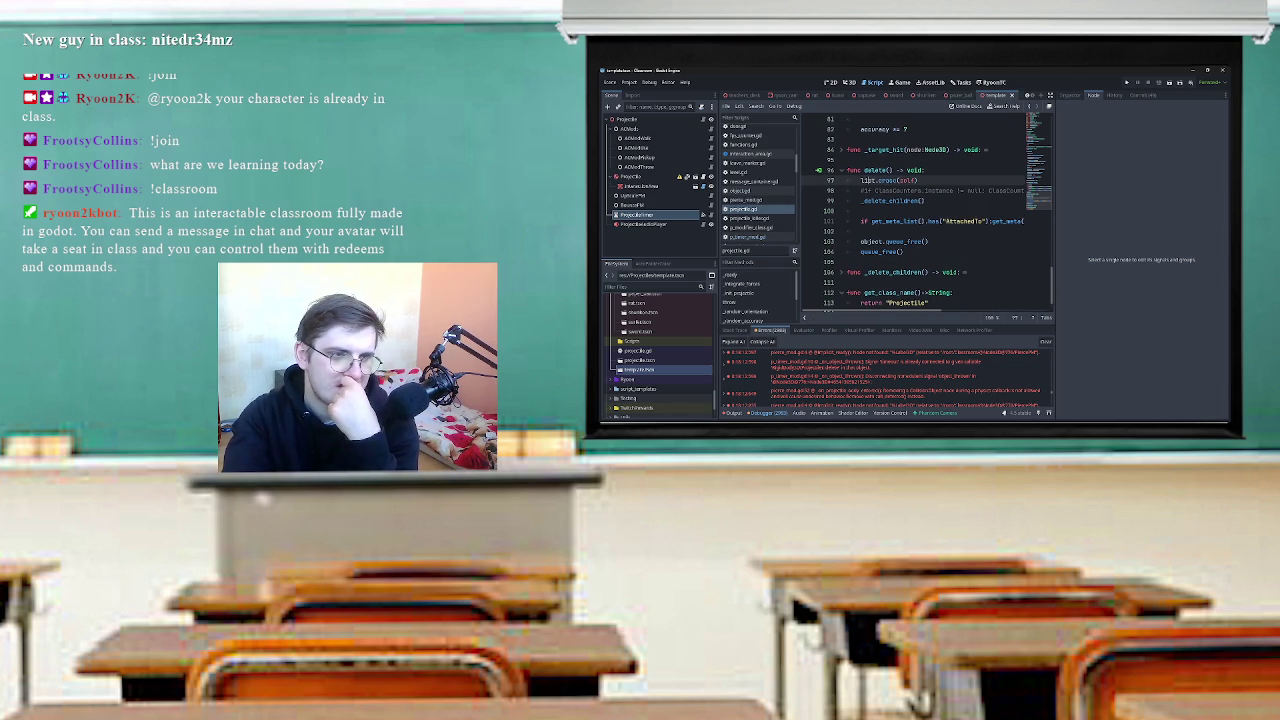
scroll(930, 210, "down", 1)
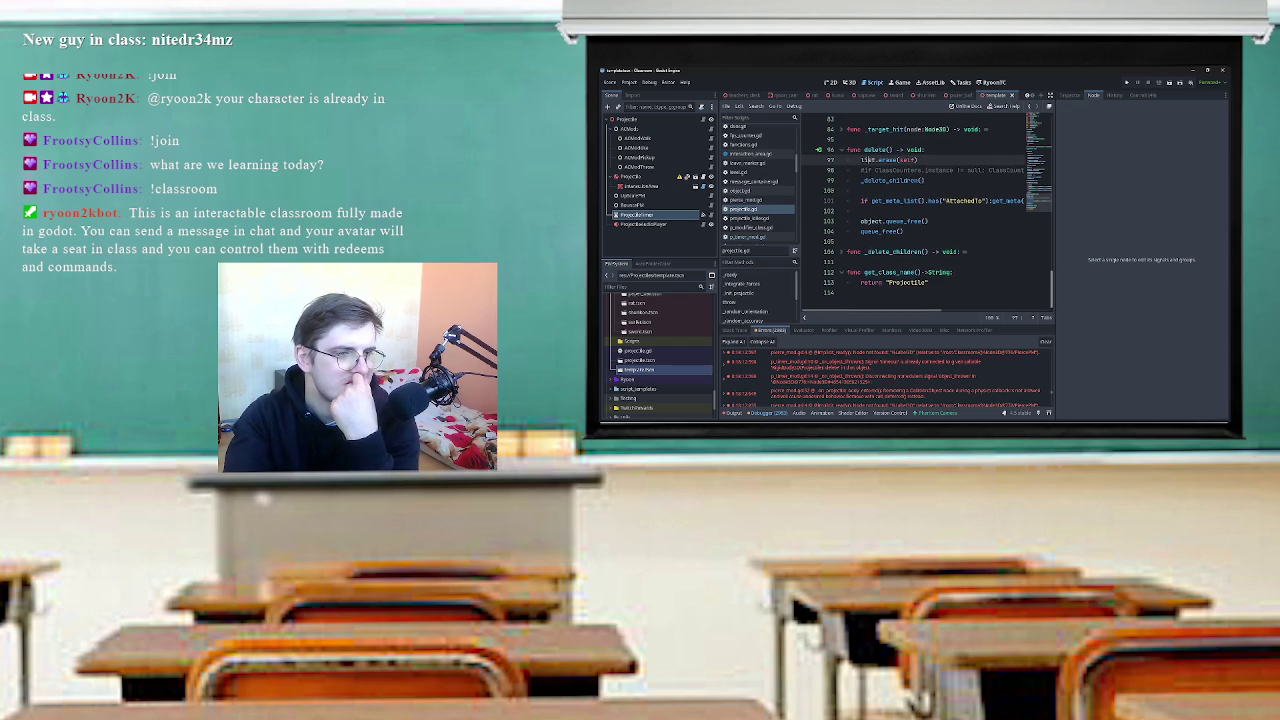
left_click(709, 215)
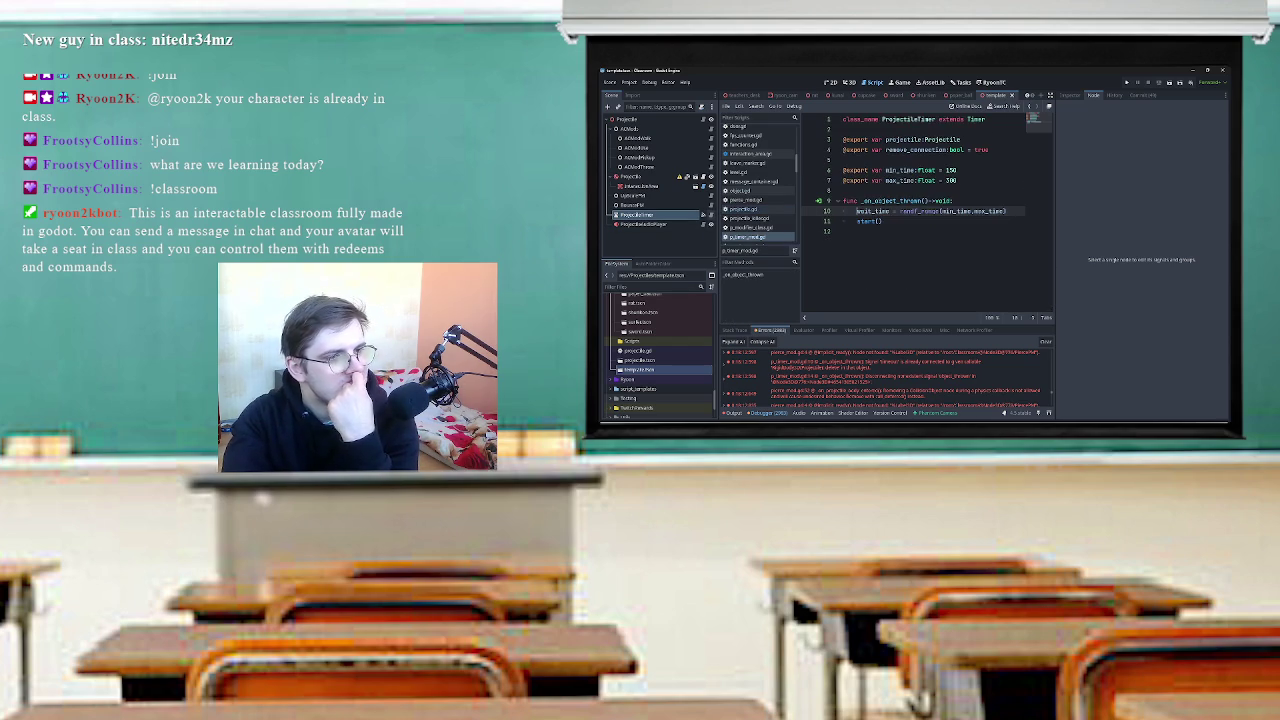
Clear the Debugger's logged errors, then reload the Twitch Channel Points page in the browser.
left_click(880, 231)
left_click(883, 221)
key("Up")
key("Up")
key("Up")
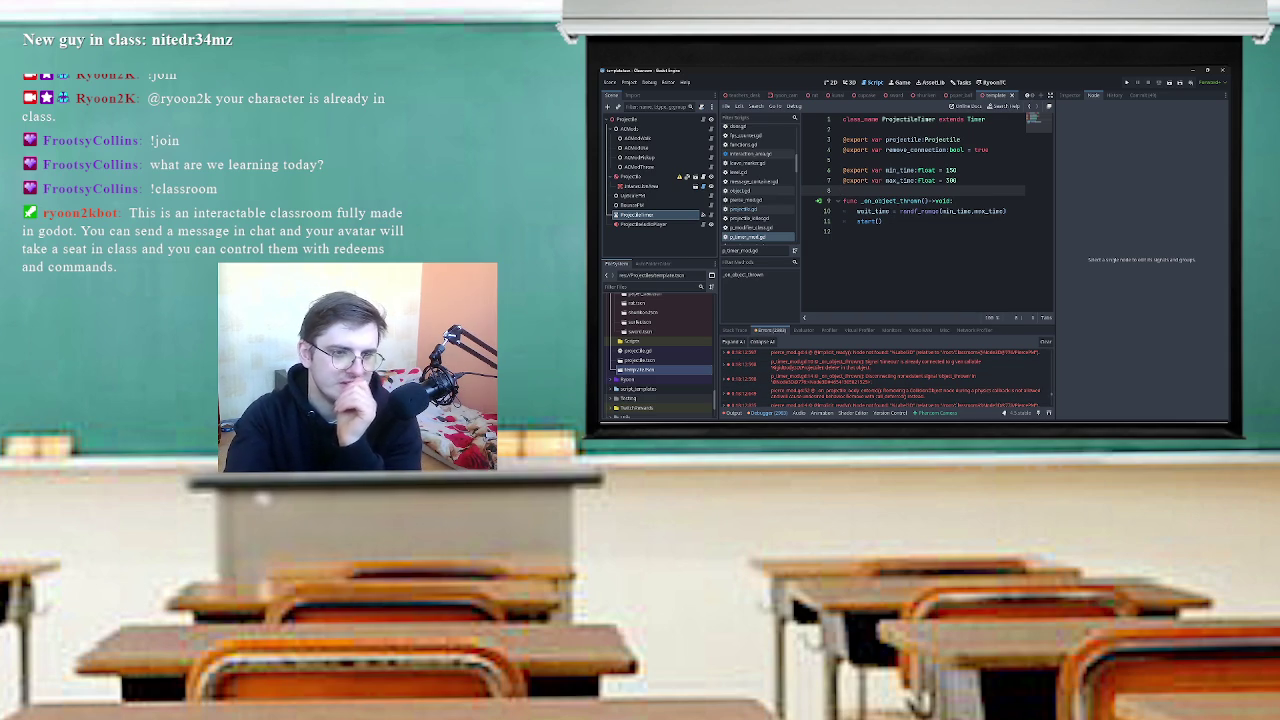
left_click(1045, 342)
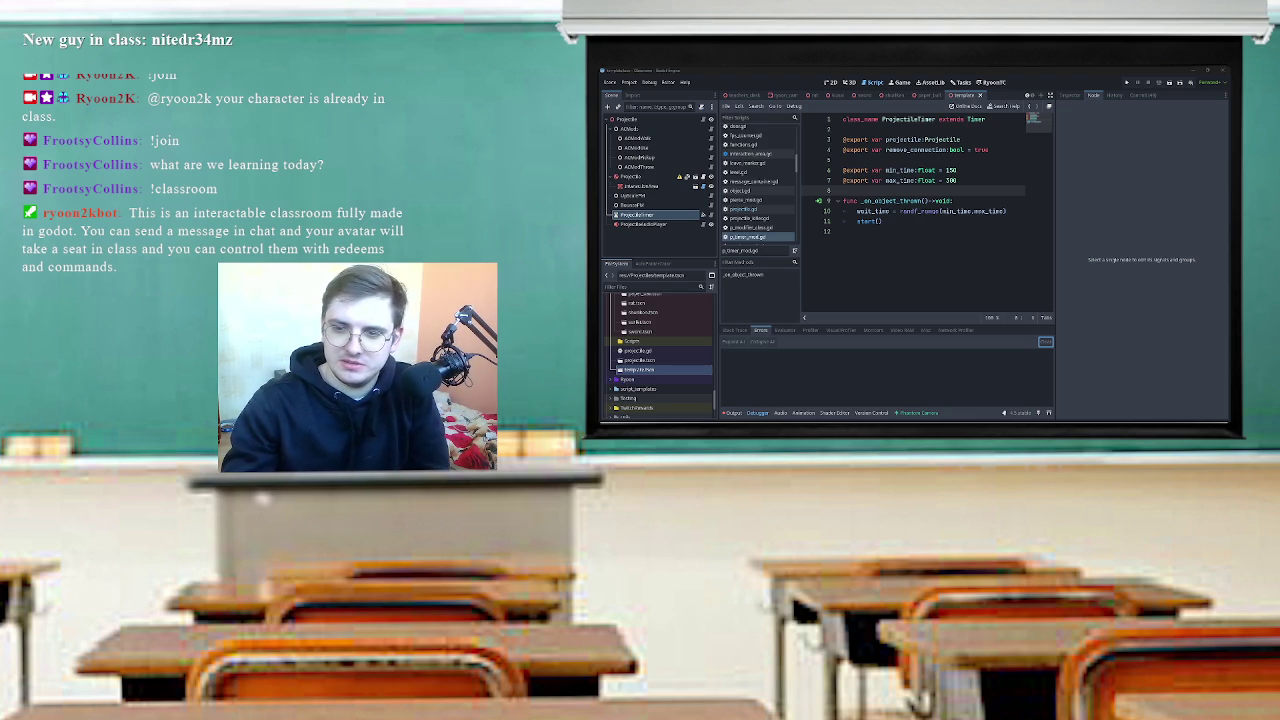
key("alt+Tab")
key("F5")
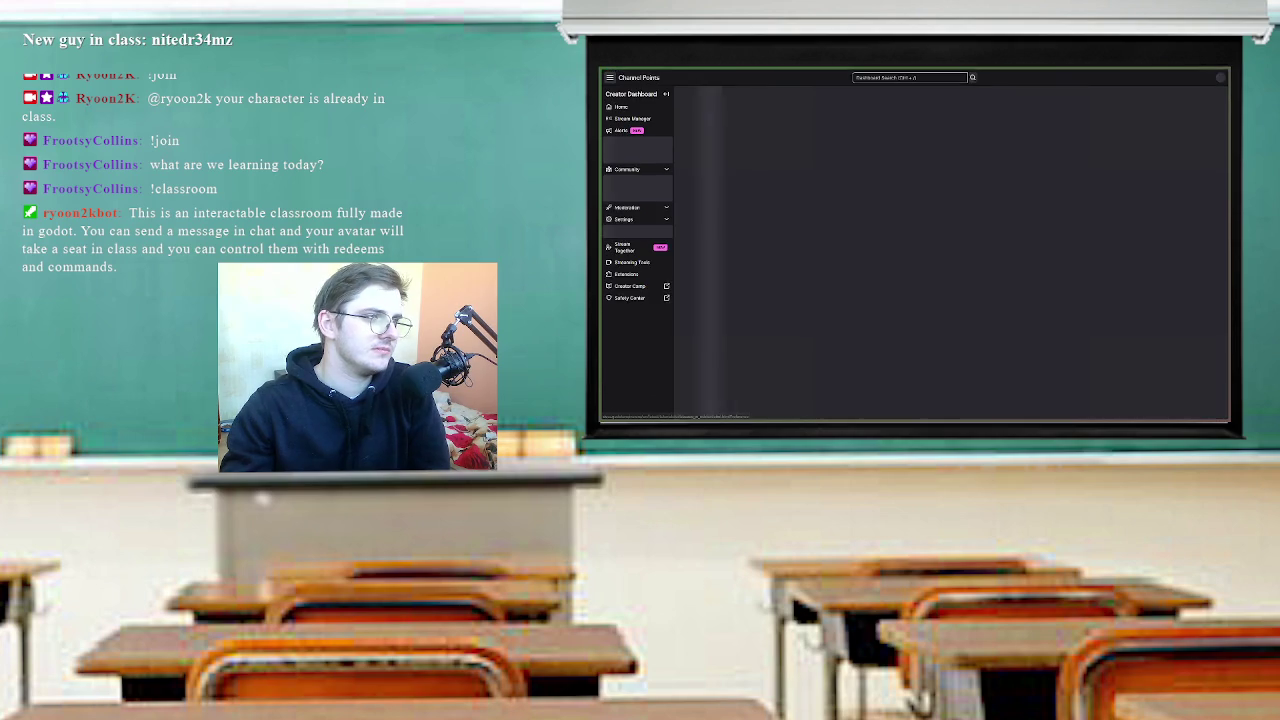